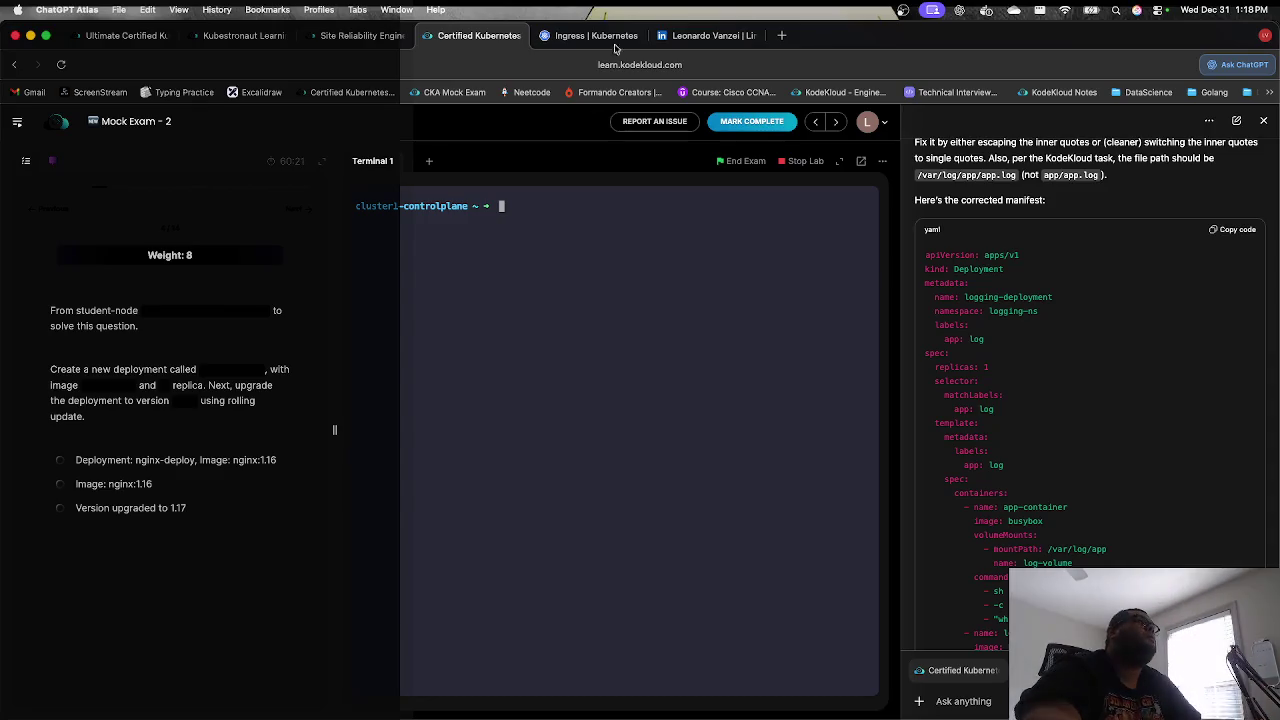
Step: Switch from the exam to the 'Ingress | Kubernetes' documentation tab
key(ctrl+Tab)
Step: Search the Kubernetes documentation for 'deployment'
click(116, 200)
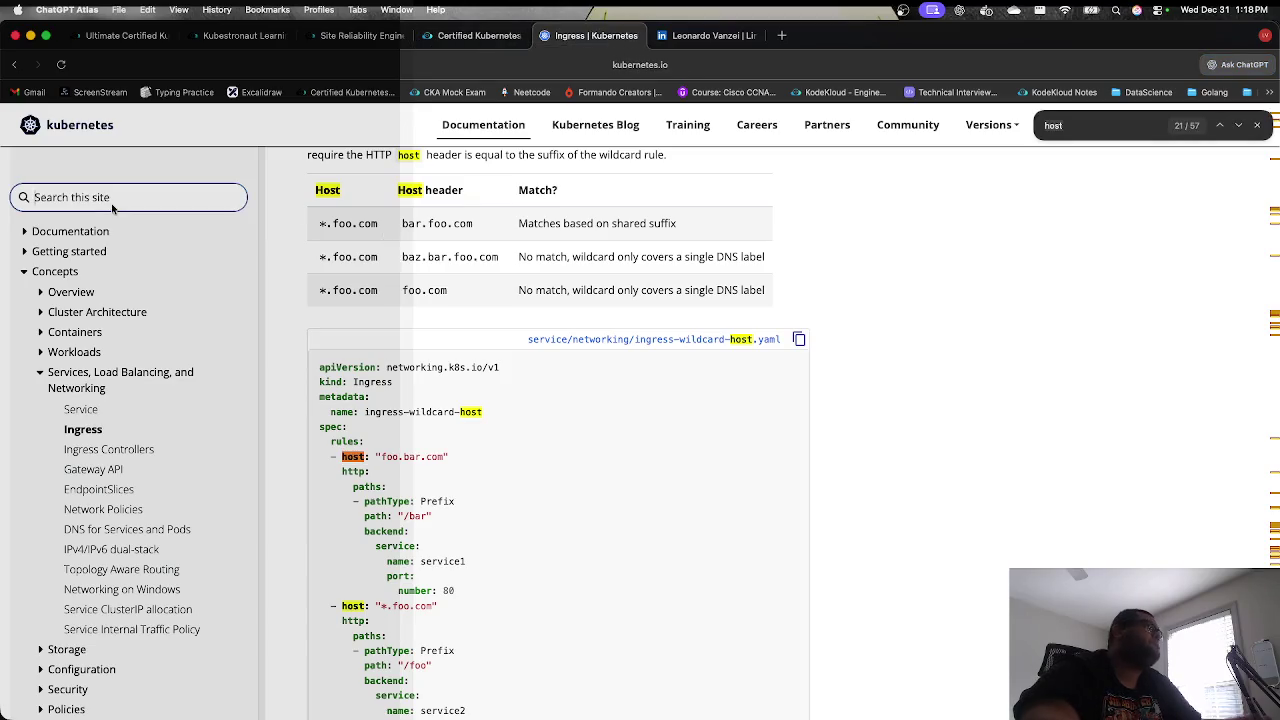
text(de)
key(BackSpace)
text(deployment)
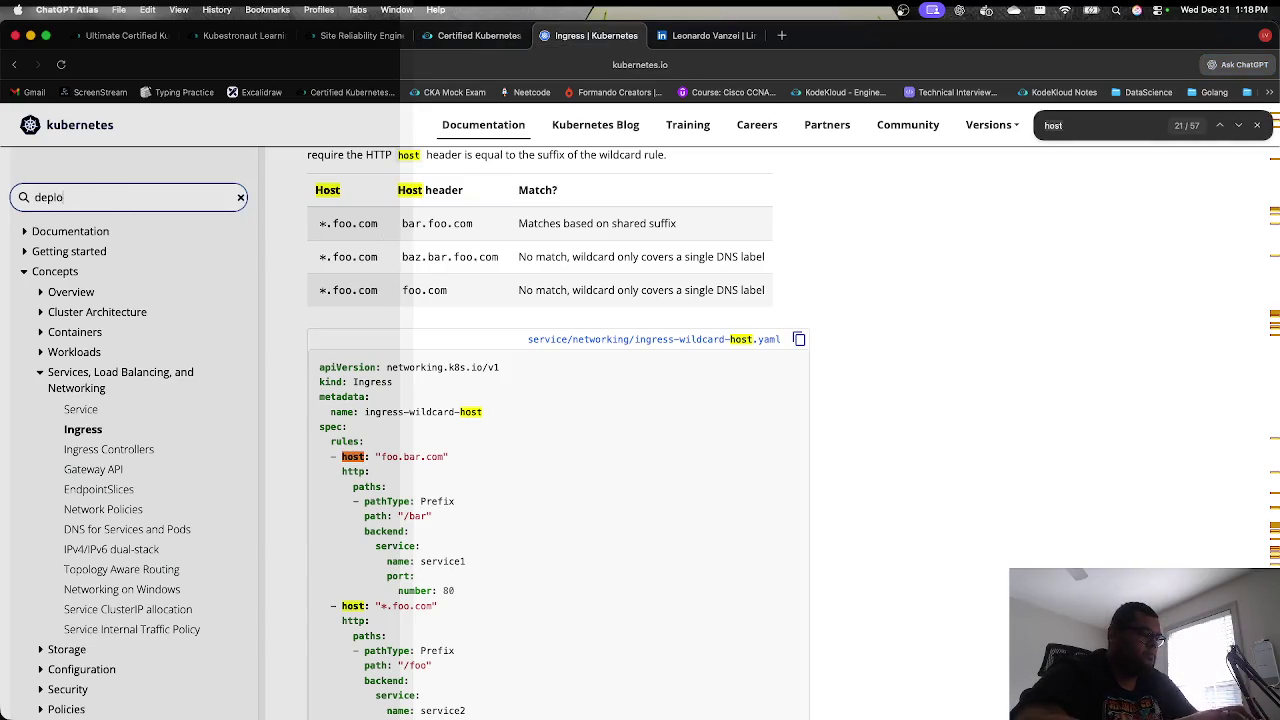
key(Return)
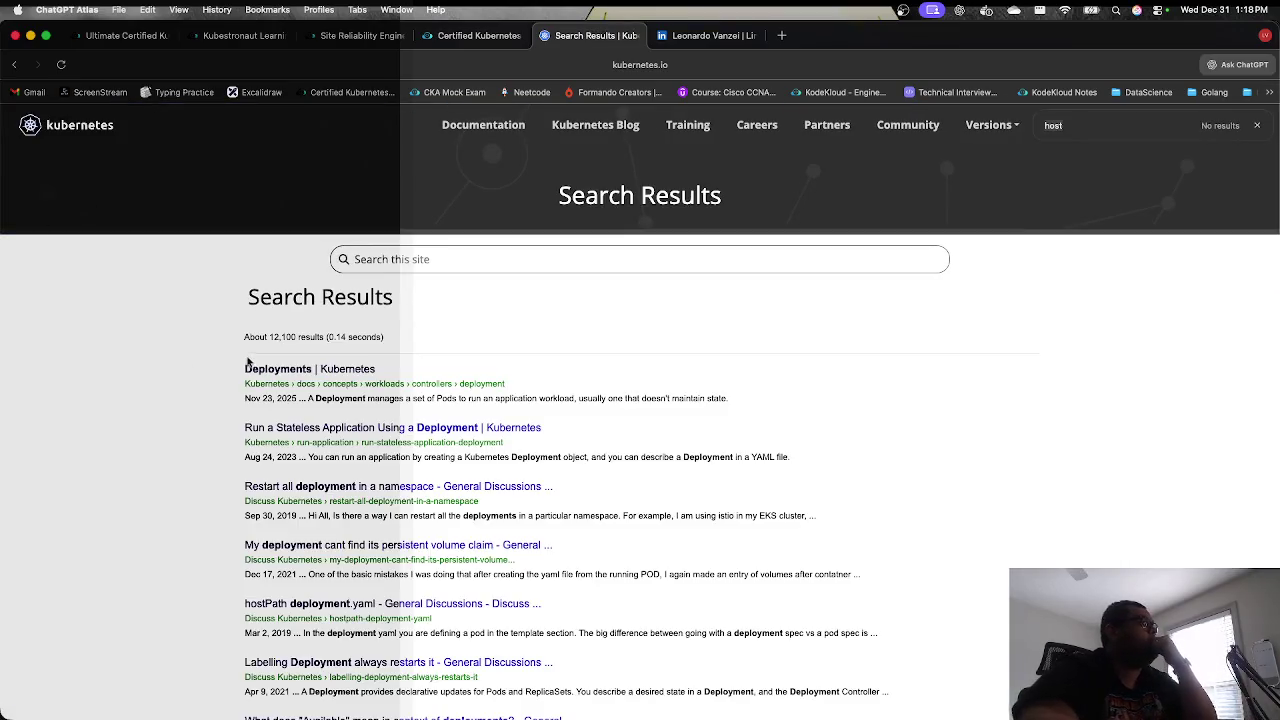
Step: Open the Deployments documentation page and scroll through it
click(283, 369)
scroll(283, 369, down, 5)
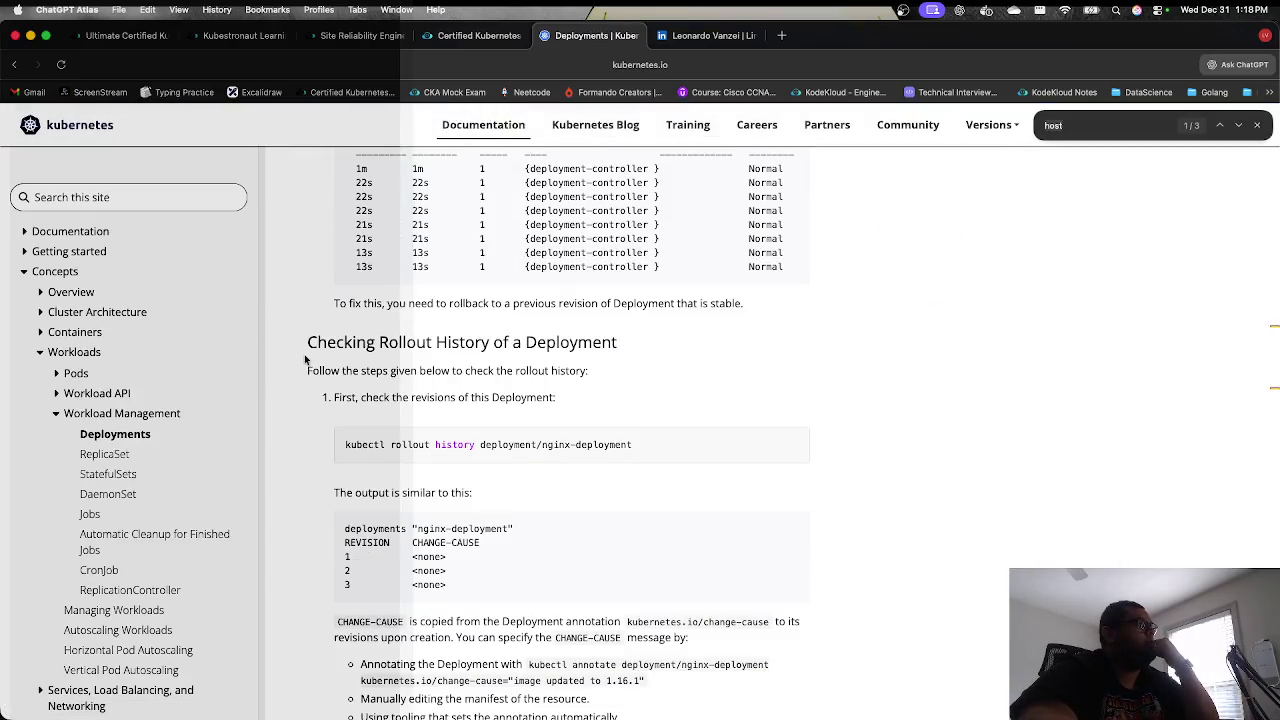
scroll(305, 358, up, 15)
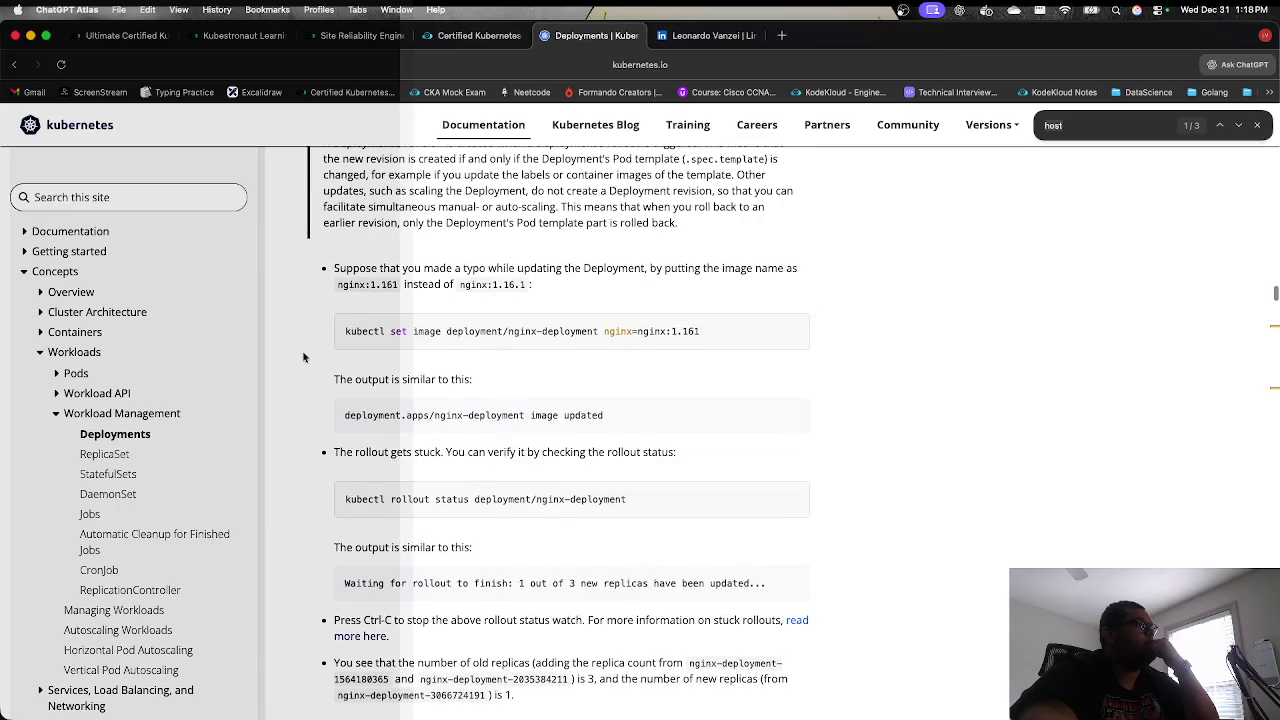
scroll(304, 358, up, 15)
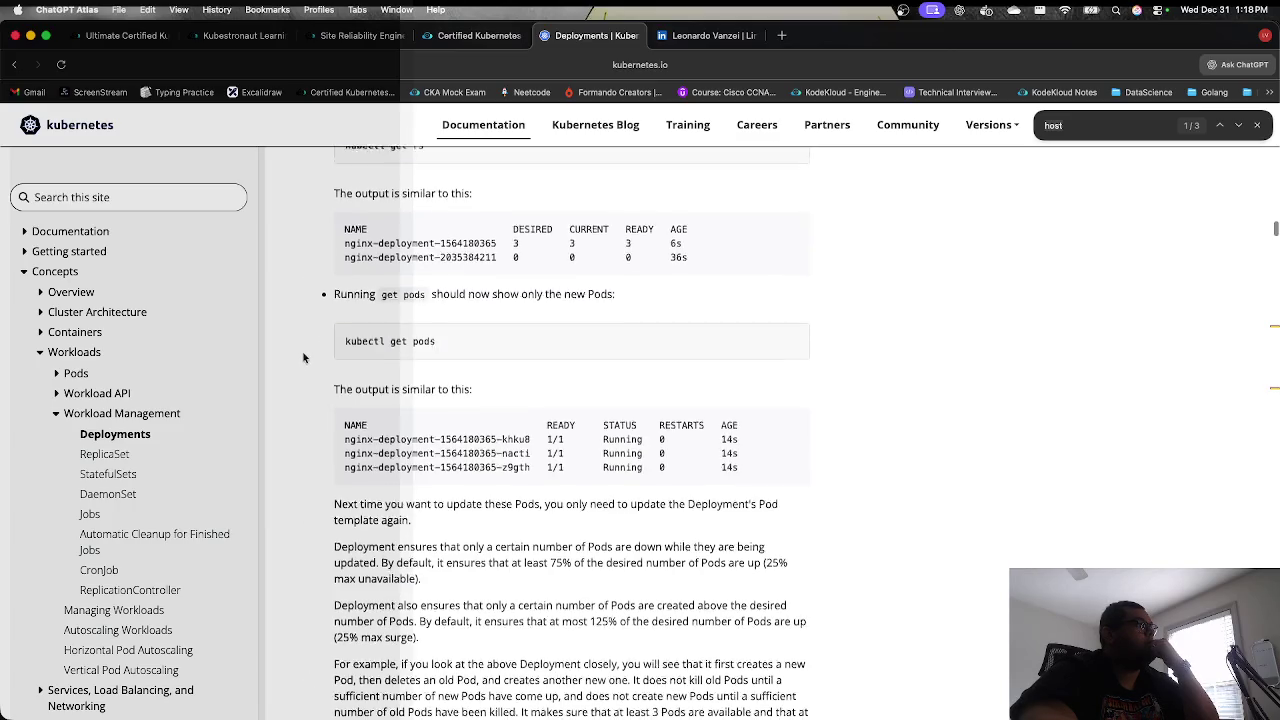
scroll(304, 358, up, 10)
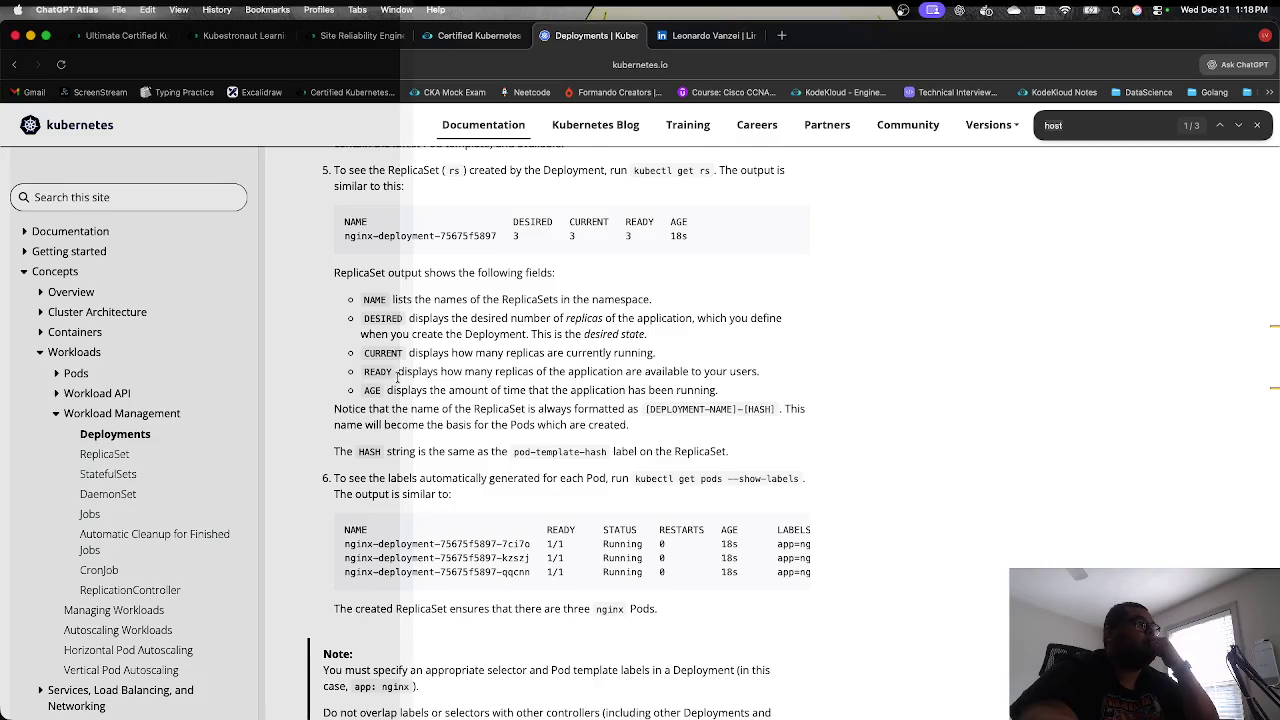
scroll(397, 377, up, 10)
scroll(396, 379, up, 5)
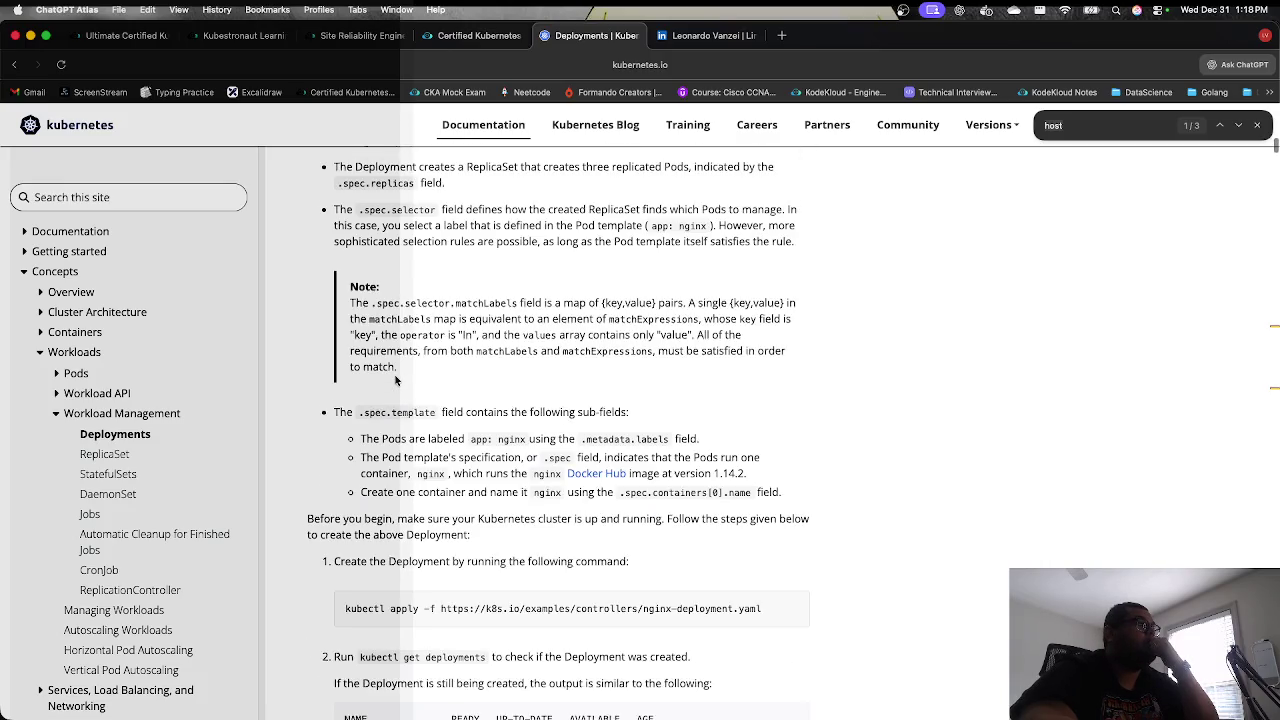
scroll(396, 379, up, 3)
scroll(396, 379, down, 3)
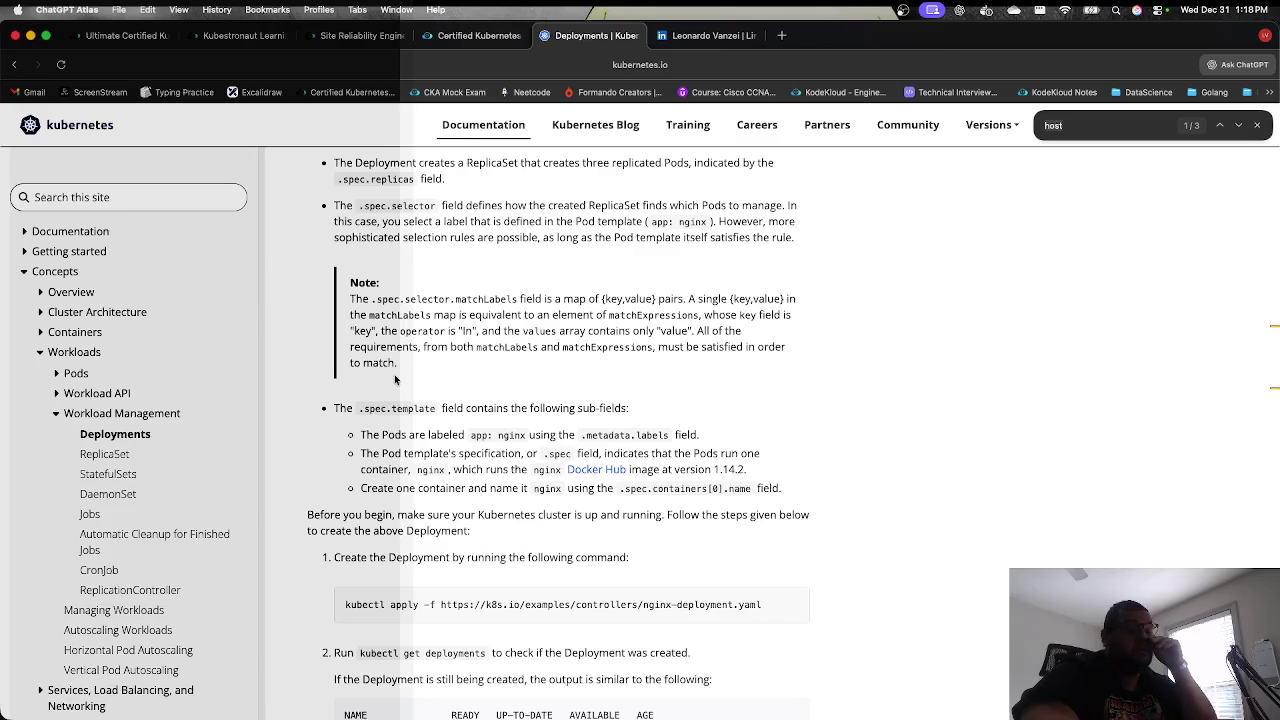
scroll(395, 378, down, 5)
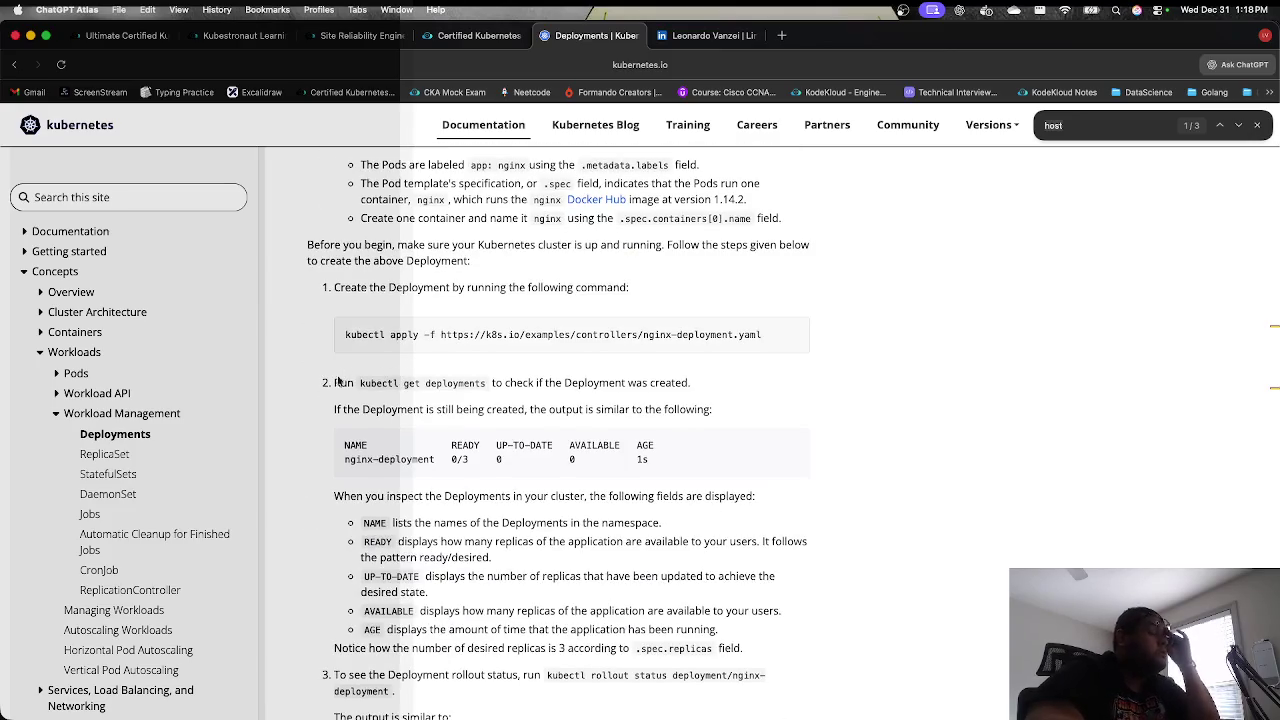
scroll(395, 380, down, 3)
scroll(393, 395, up, 10)
scroll(393, 399, up, 10)
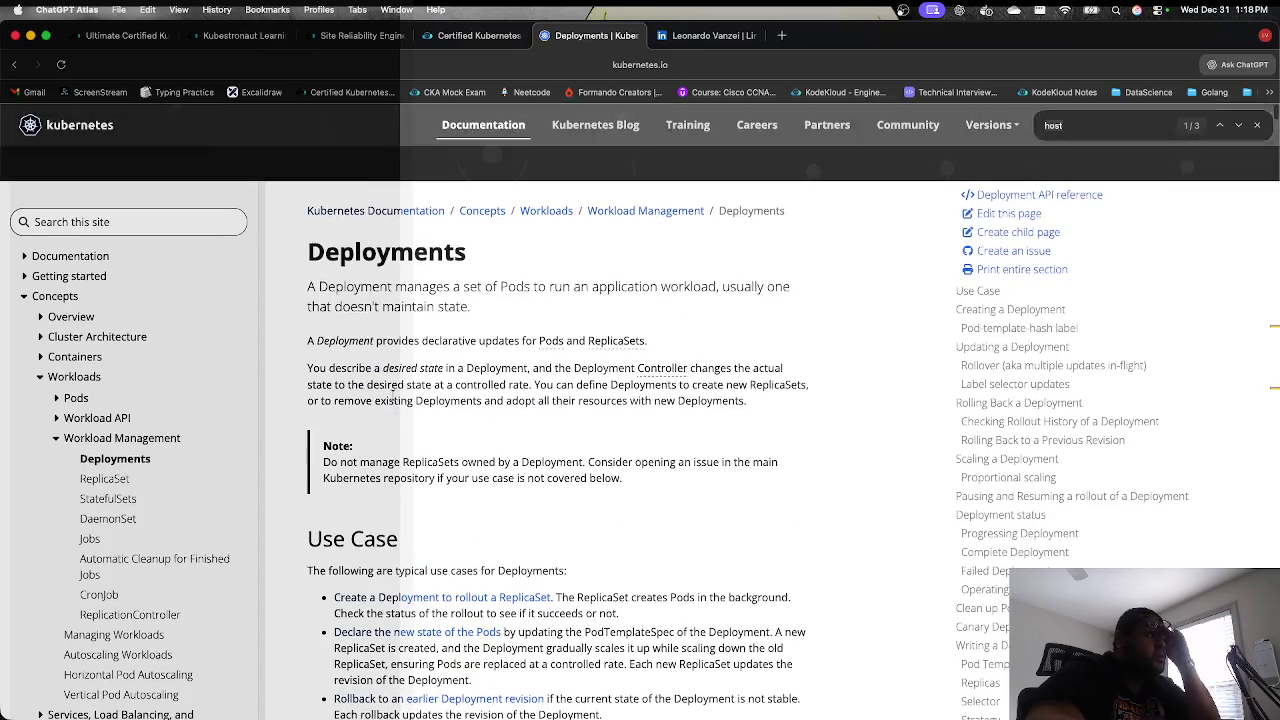
Step: Follow 'create a Deployment' to the kubectl tutorial and select the kubectl create deployment command
super+click(510, 601)
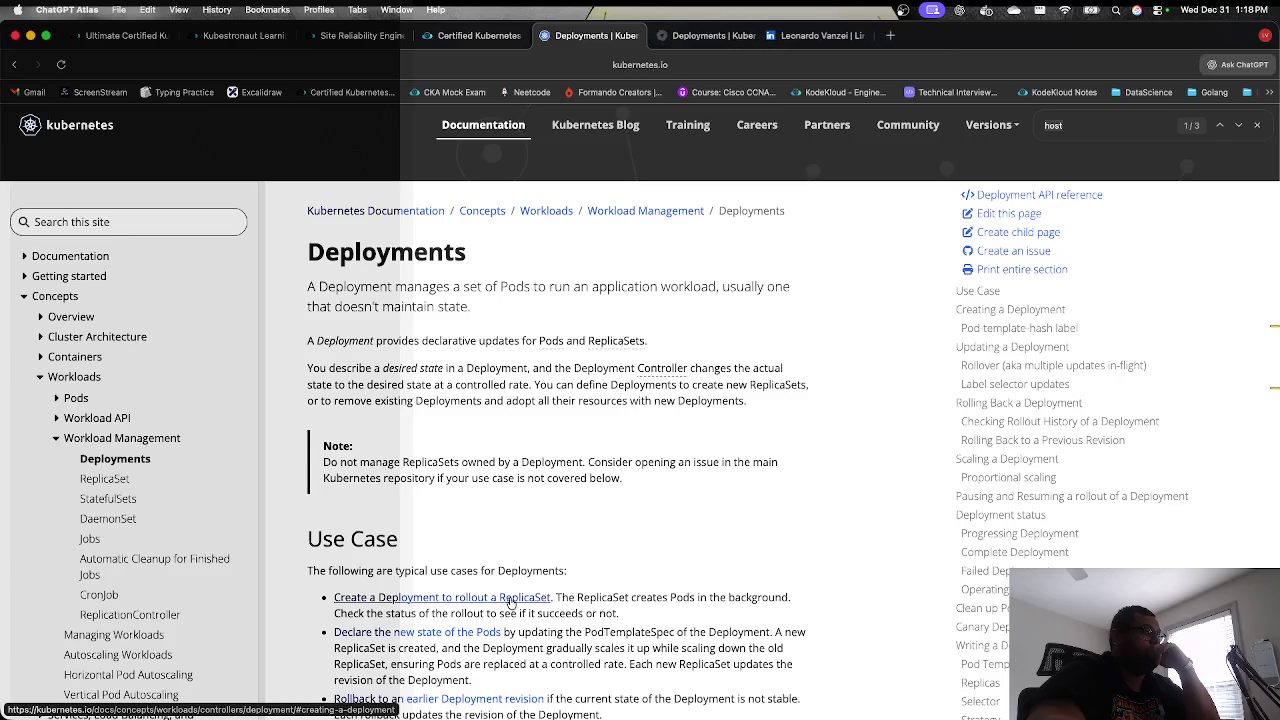
click(705, 45)
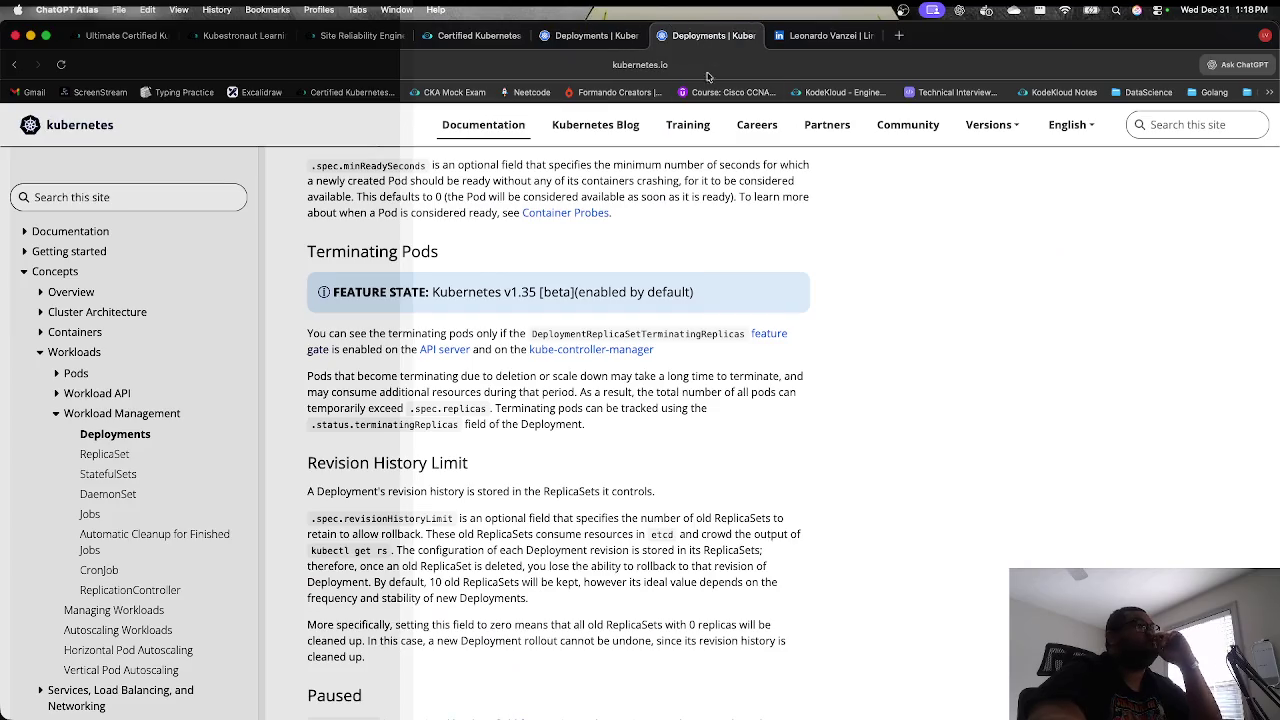
scroll(480, 343, down, 10)
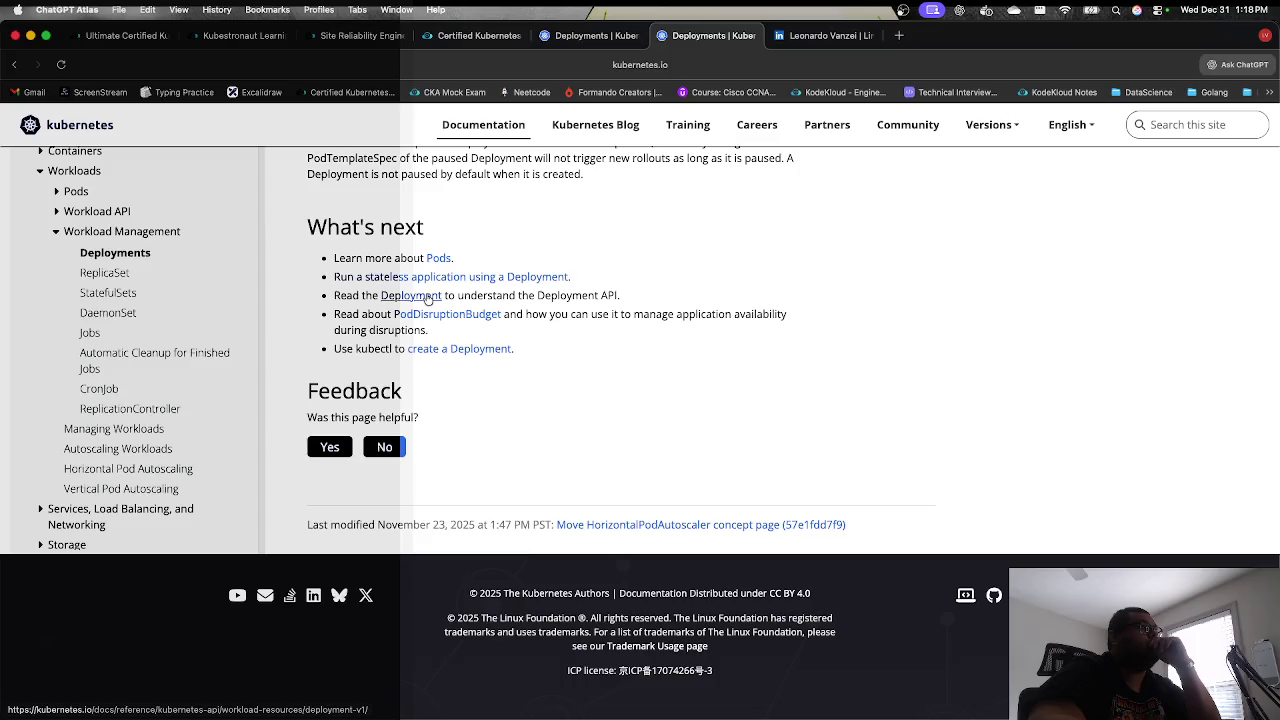
click(460, 349)
scroll(455, 352, down, 5)
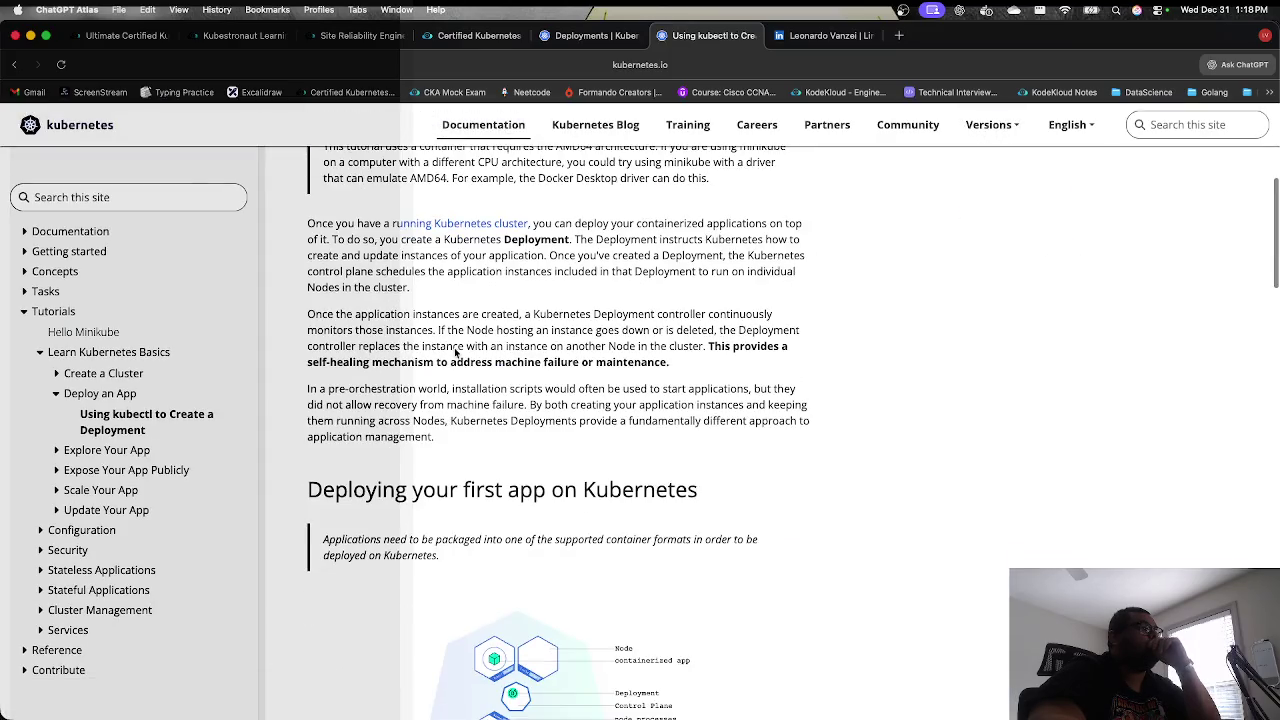
scroll(455, 352, down, 15)
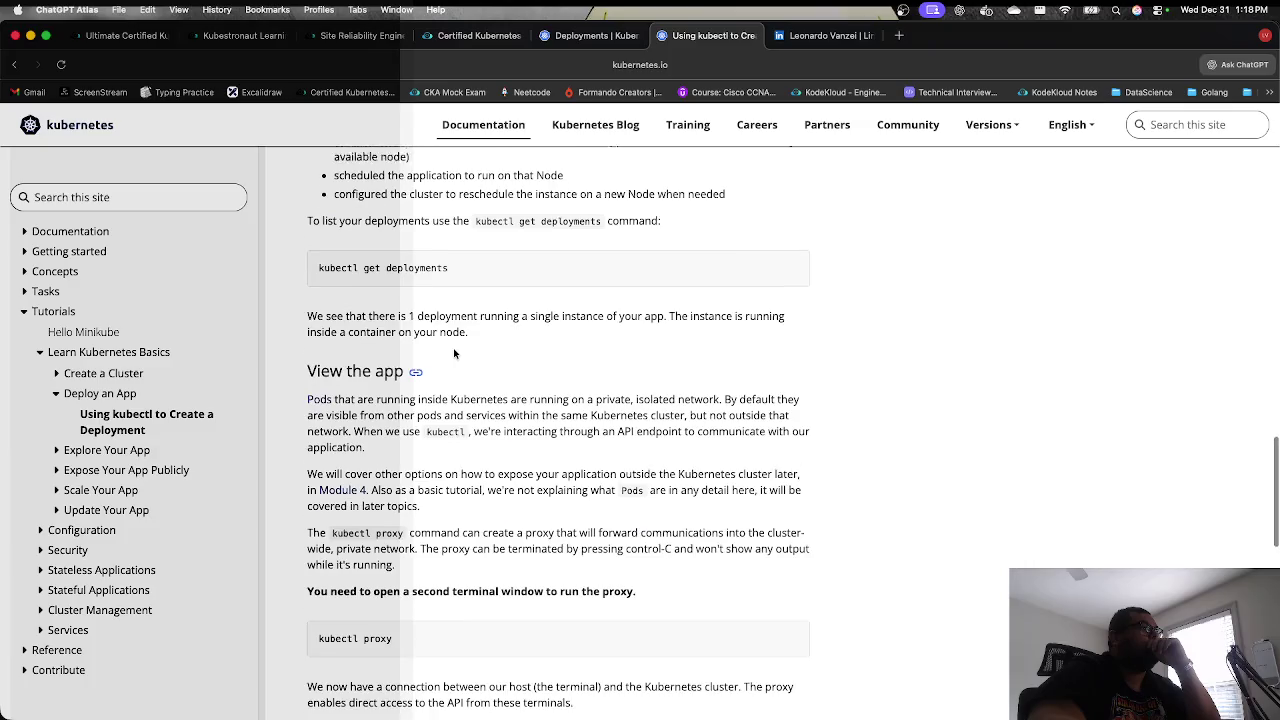
scroll(454, 353, up, 5)
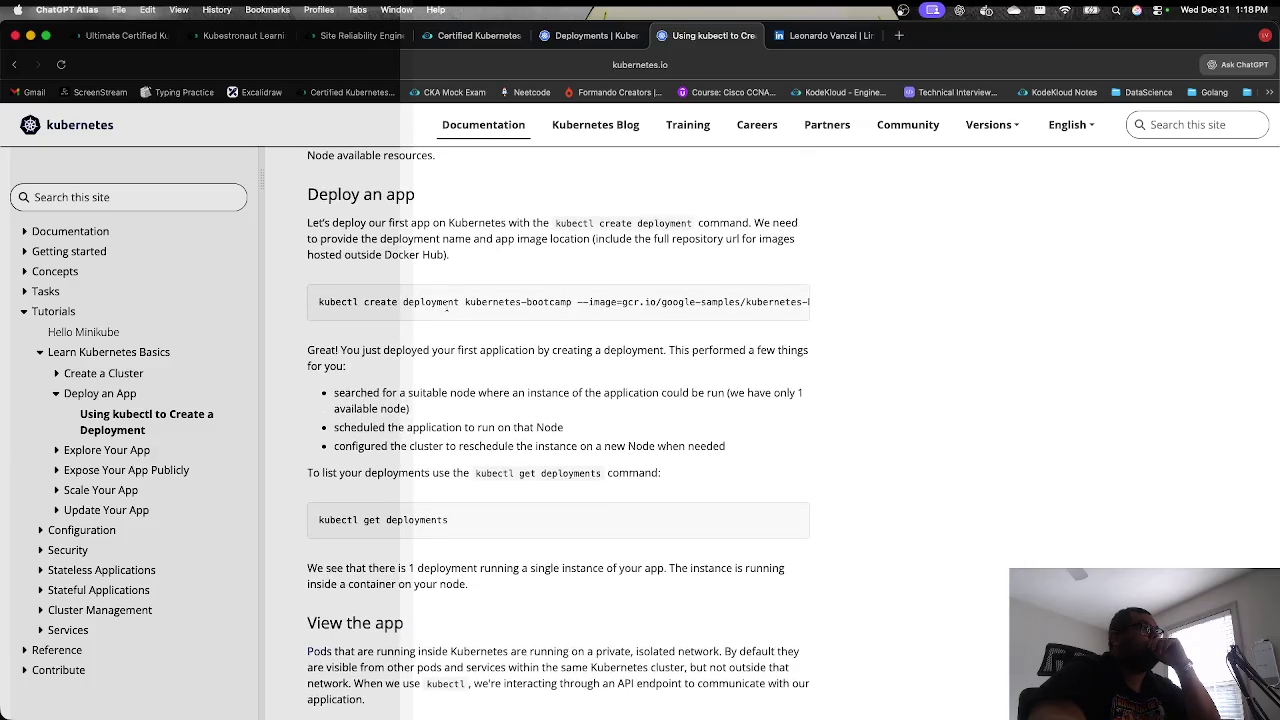
mouse_move(317, 301)
mouse_down()
mouse_move(457, 303)
mouse_move(485, 316)
mouse_move(455, 308)
mouse_up()
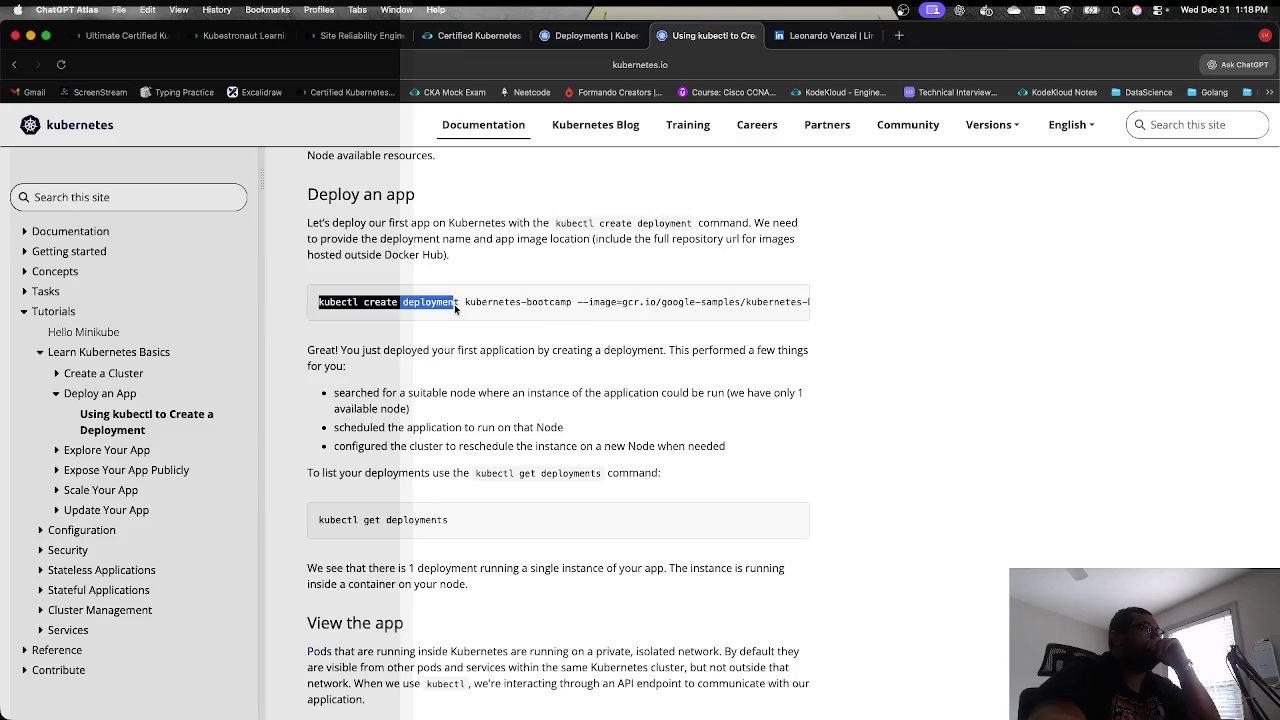
Step: In the exam terminal, create deployment nginx-deploy with image nginx:1.16 and 1 replica
click(475, 35)
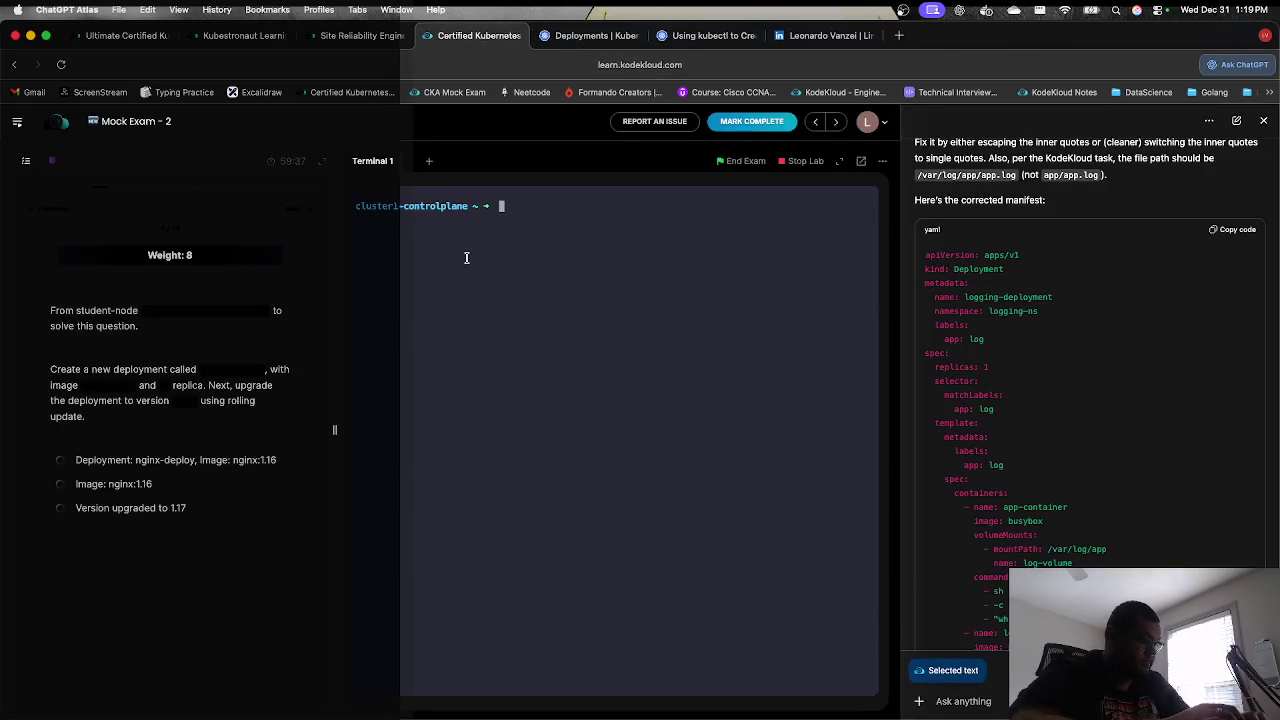
text(creat)
key(BackSpace)
key(BackSpace)
key(BackSpace)
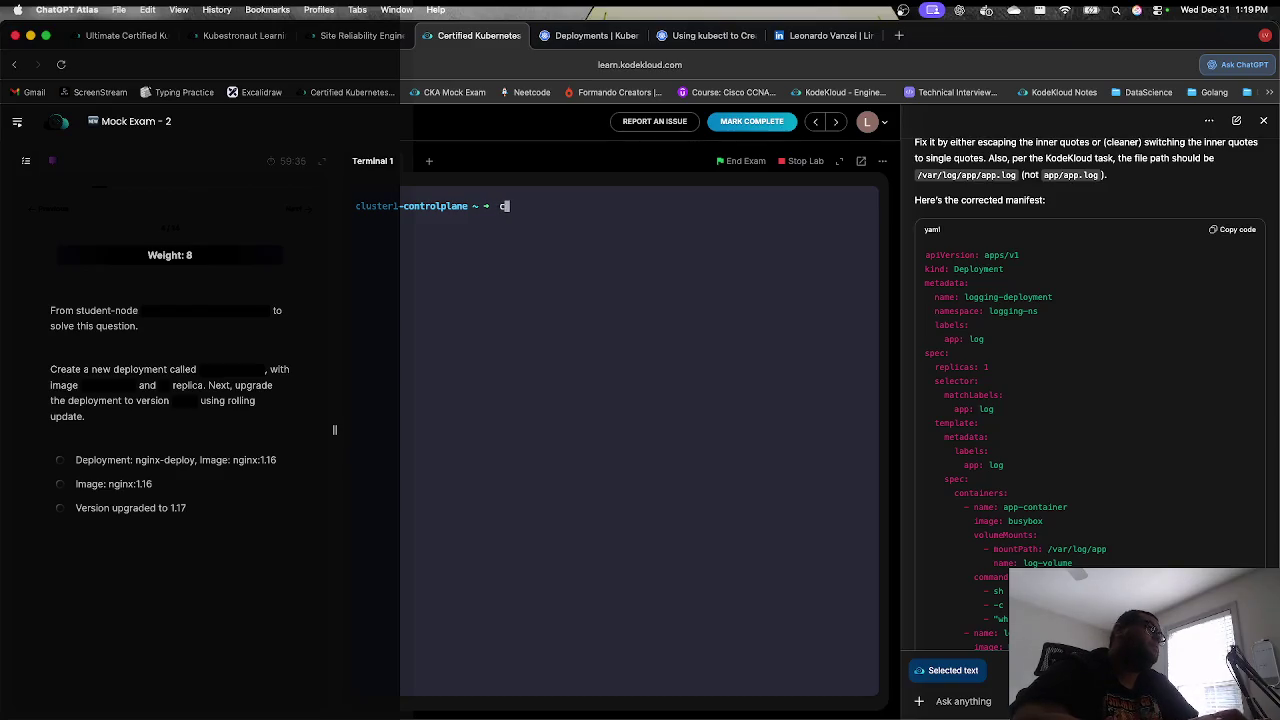
text(kubectl create deploymen)
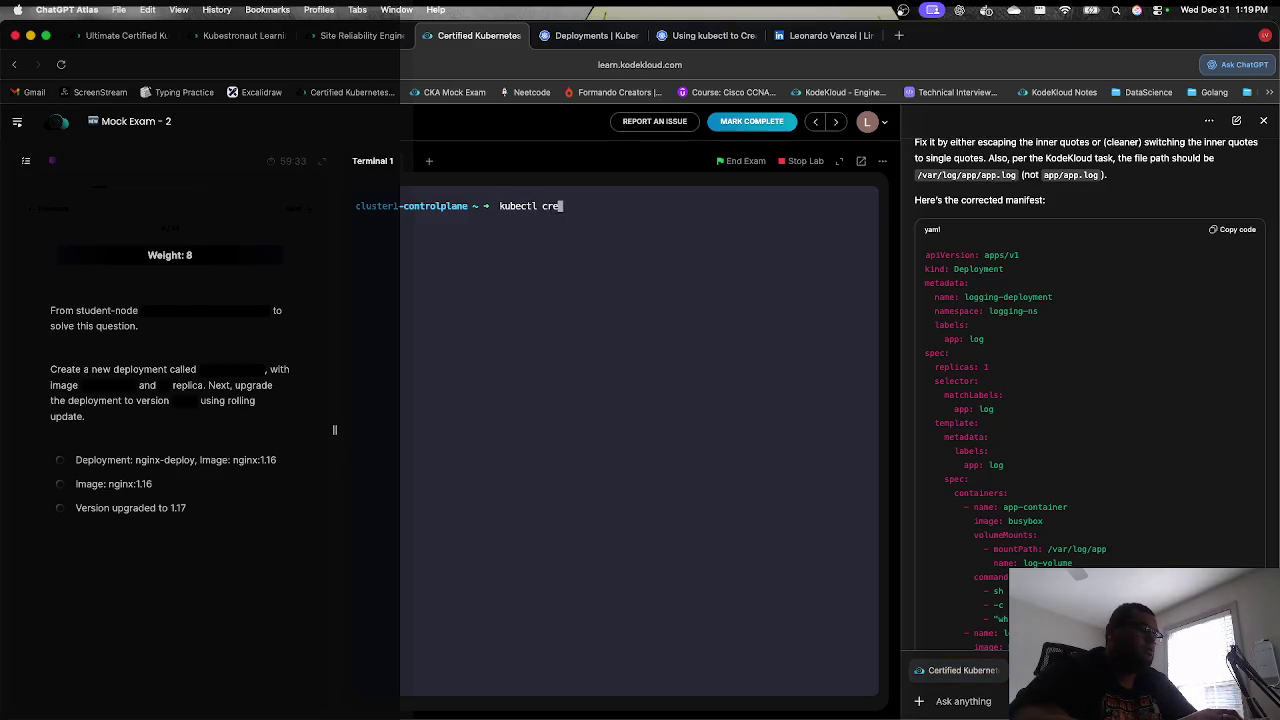
text(t)
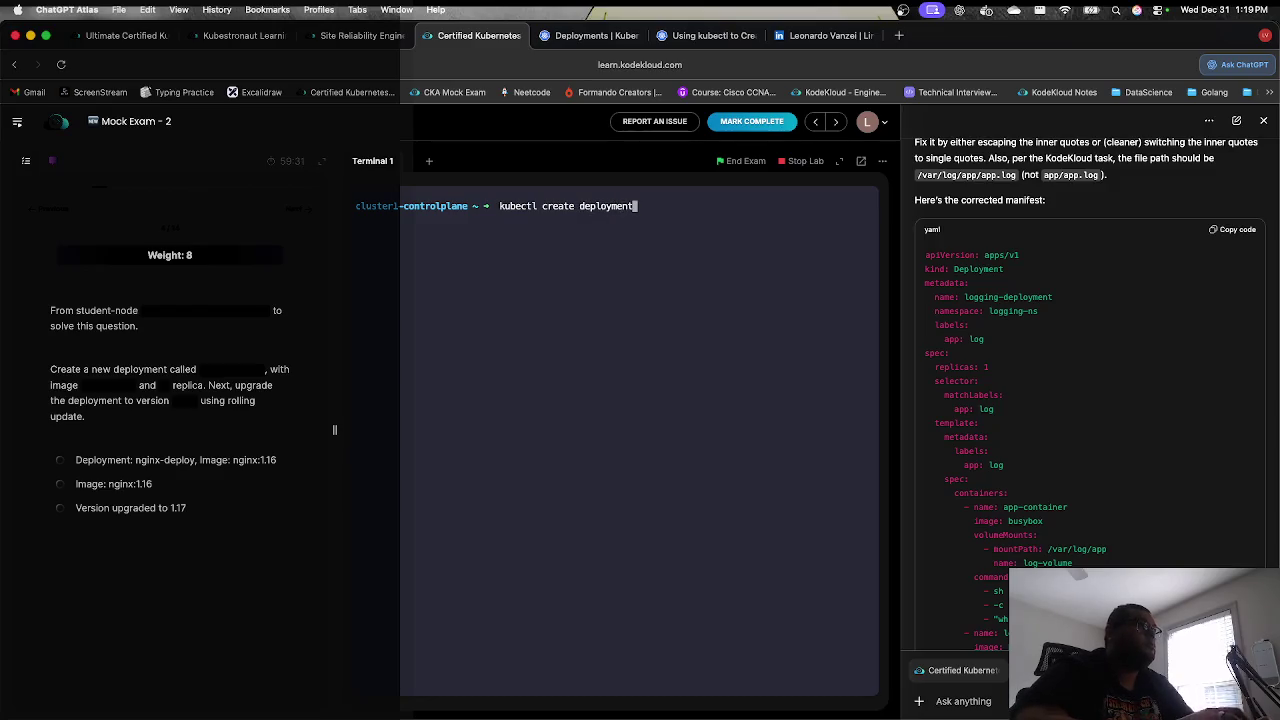
text( ngi)
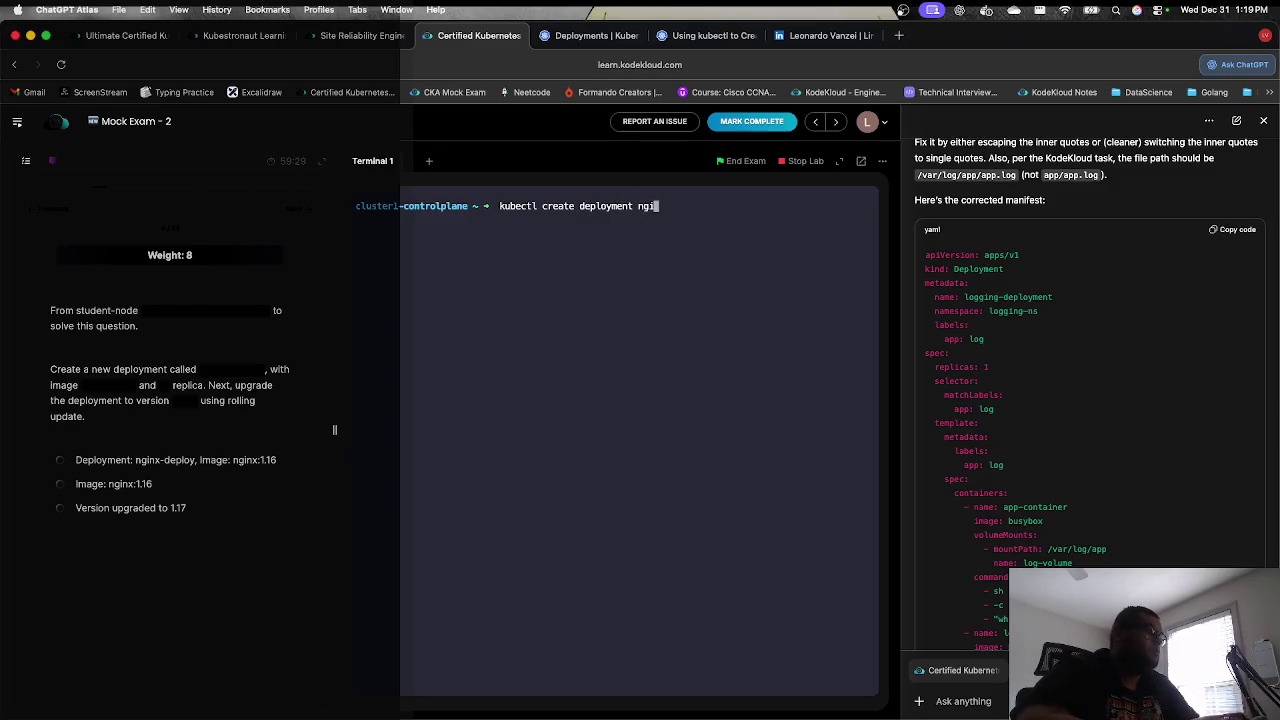
text(nx-dep)
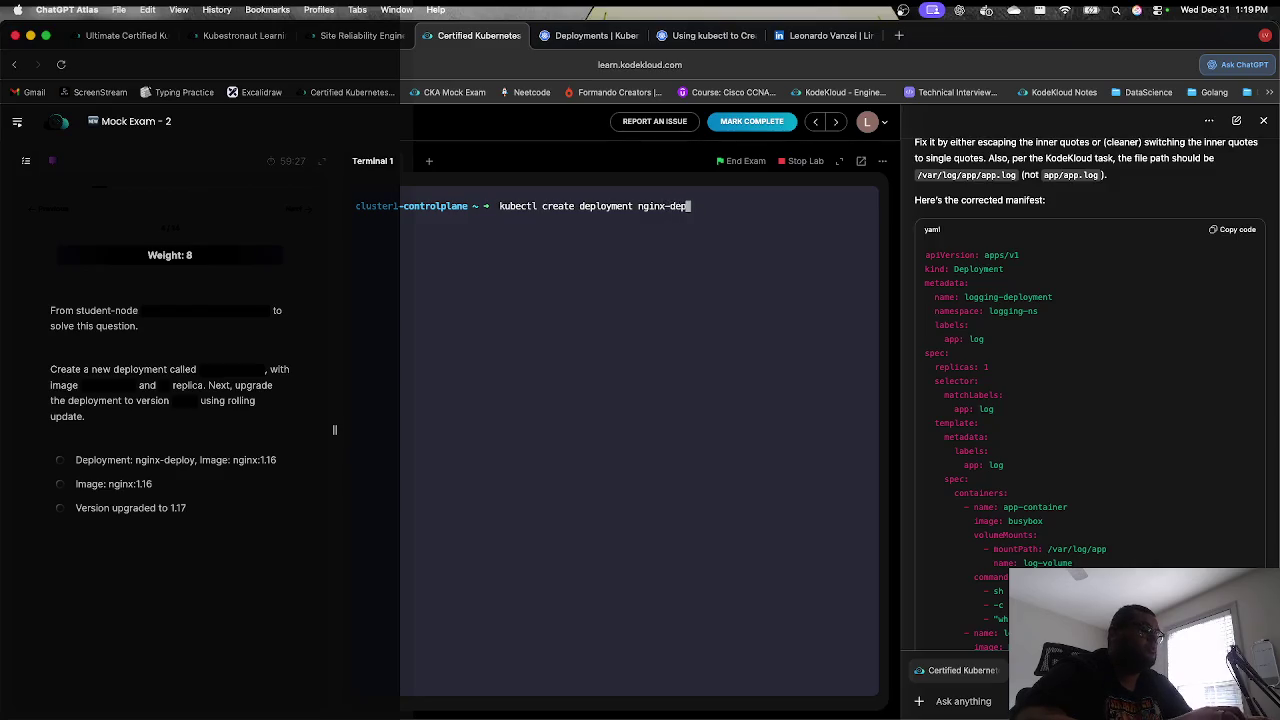
text(loy --im)
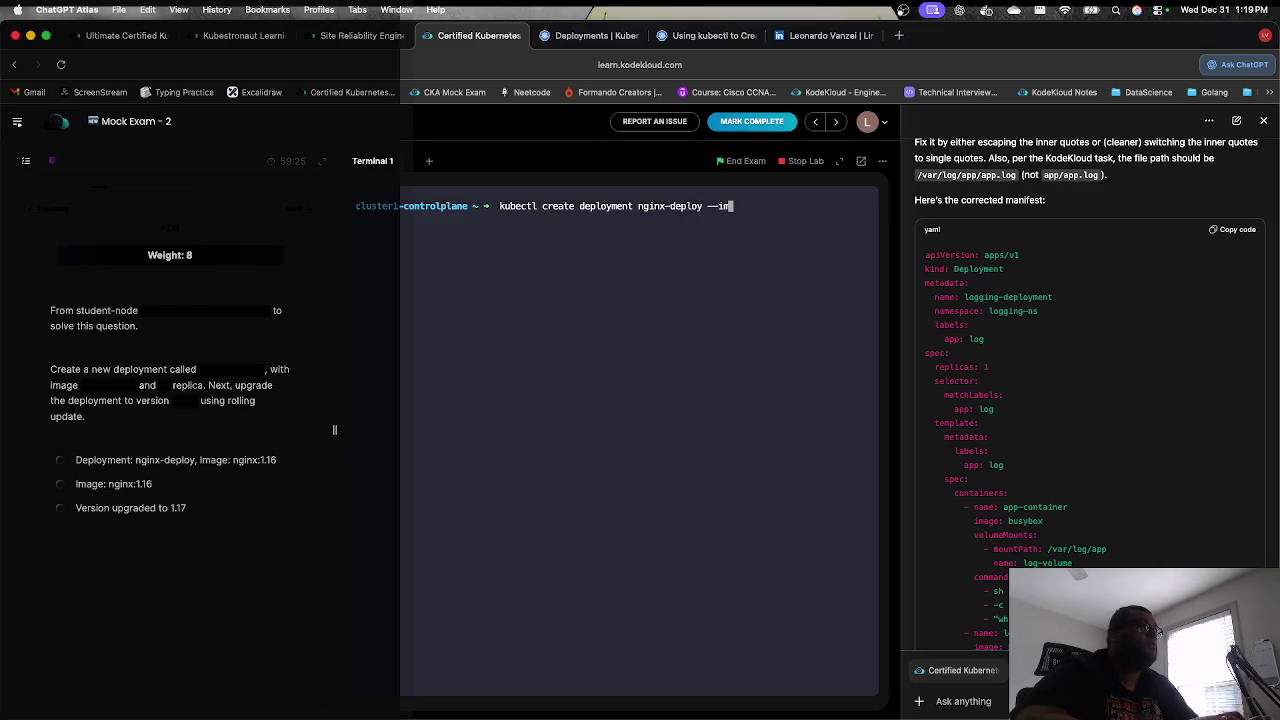
text(age=)
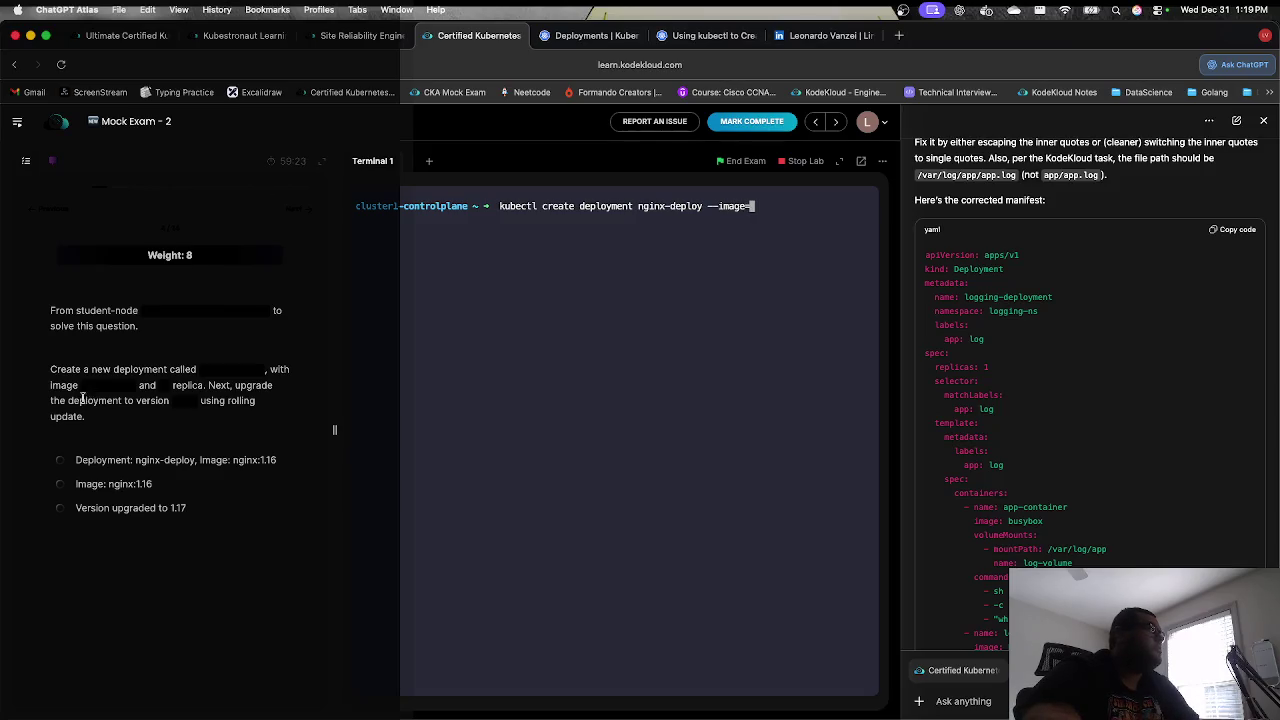
click(100, 385)
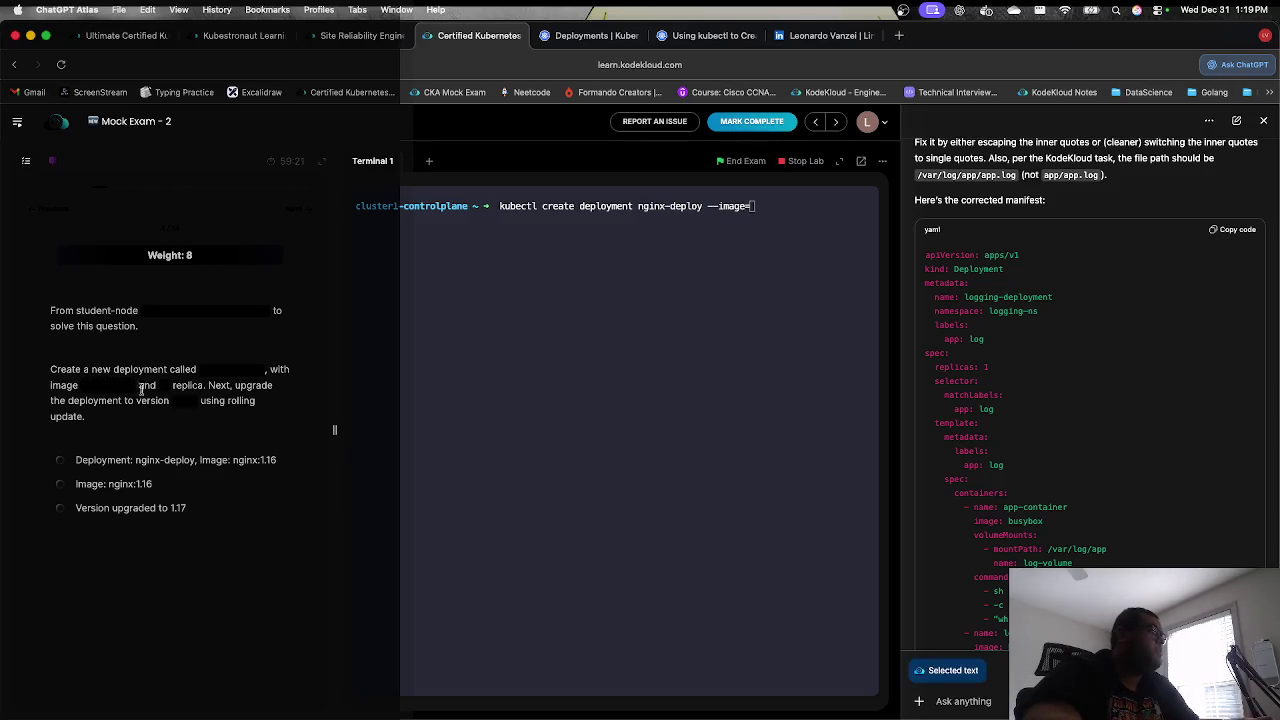
click(563, 349)
text(nginx:1.16)
text(-)
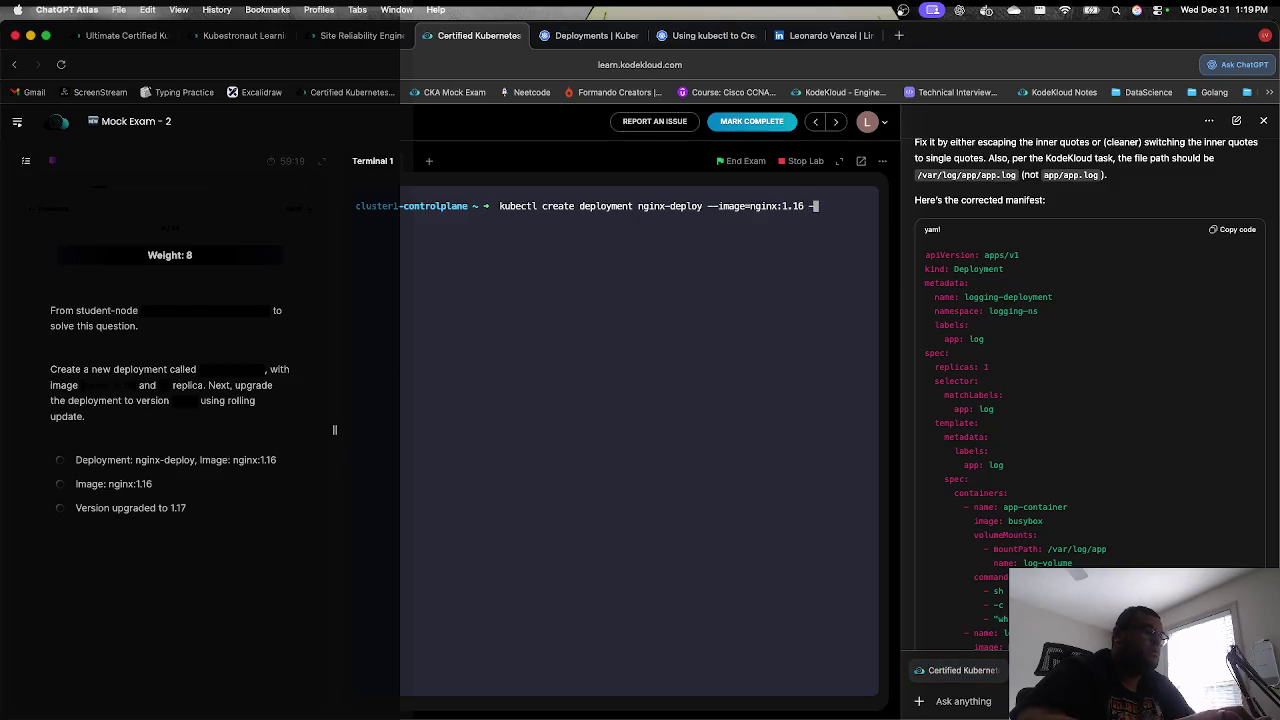
text(-replicas=1)
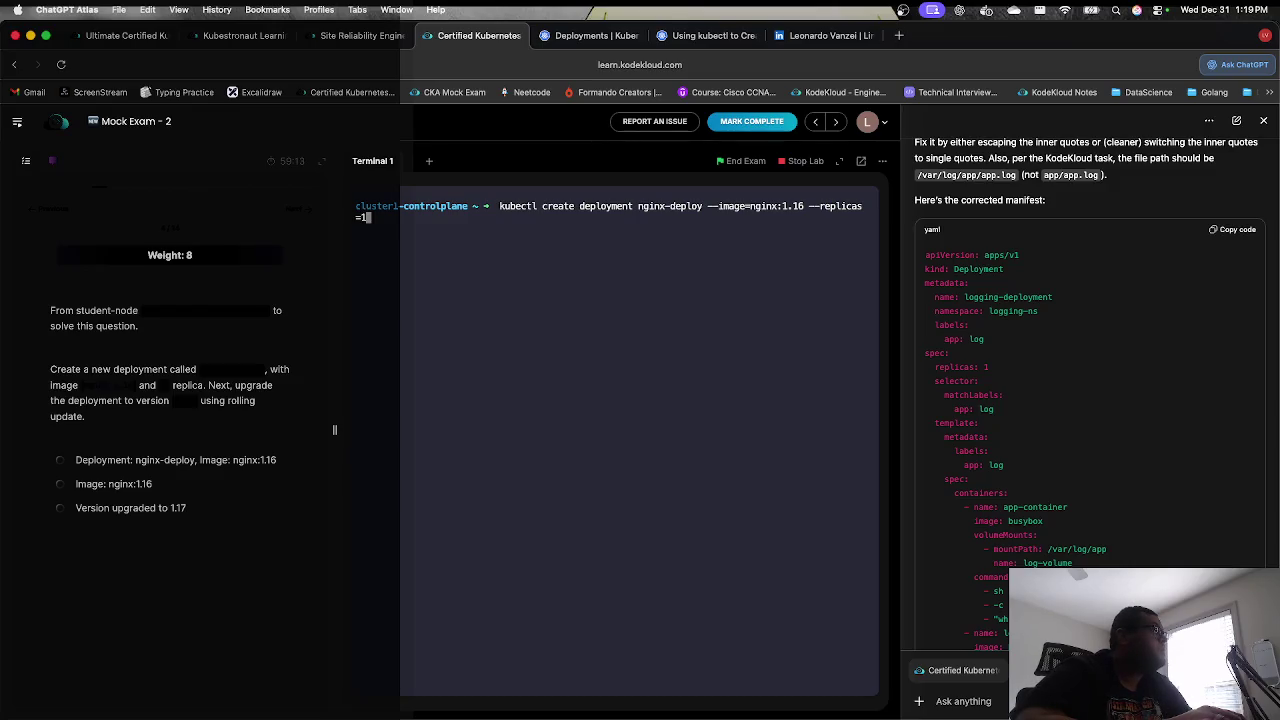
key(Return)
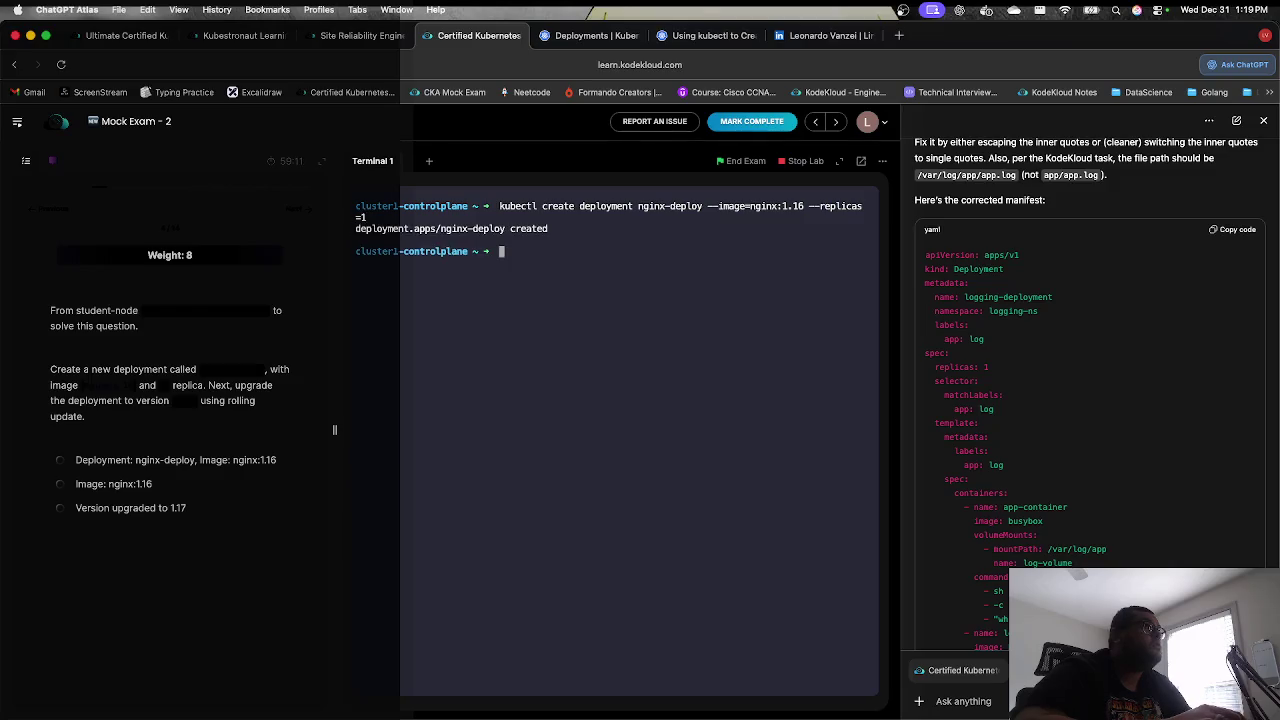
Step: Run kubectl get deployment to confirm nginx-deploy is 1/1 ready
text(kubec)
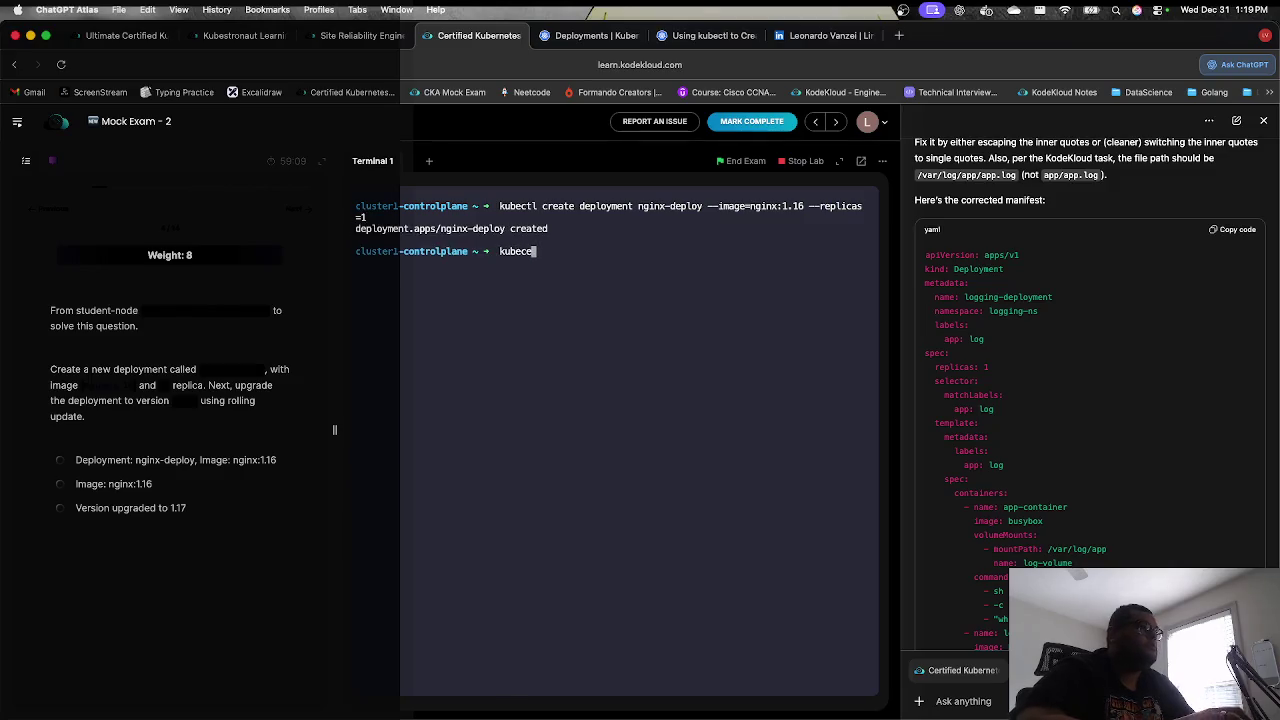
text(tl get depot)
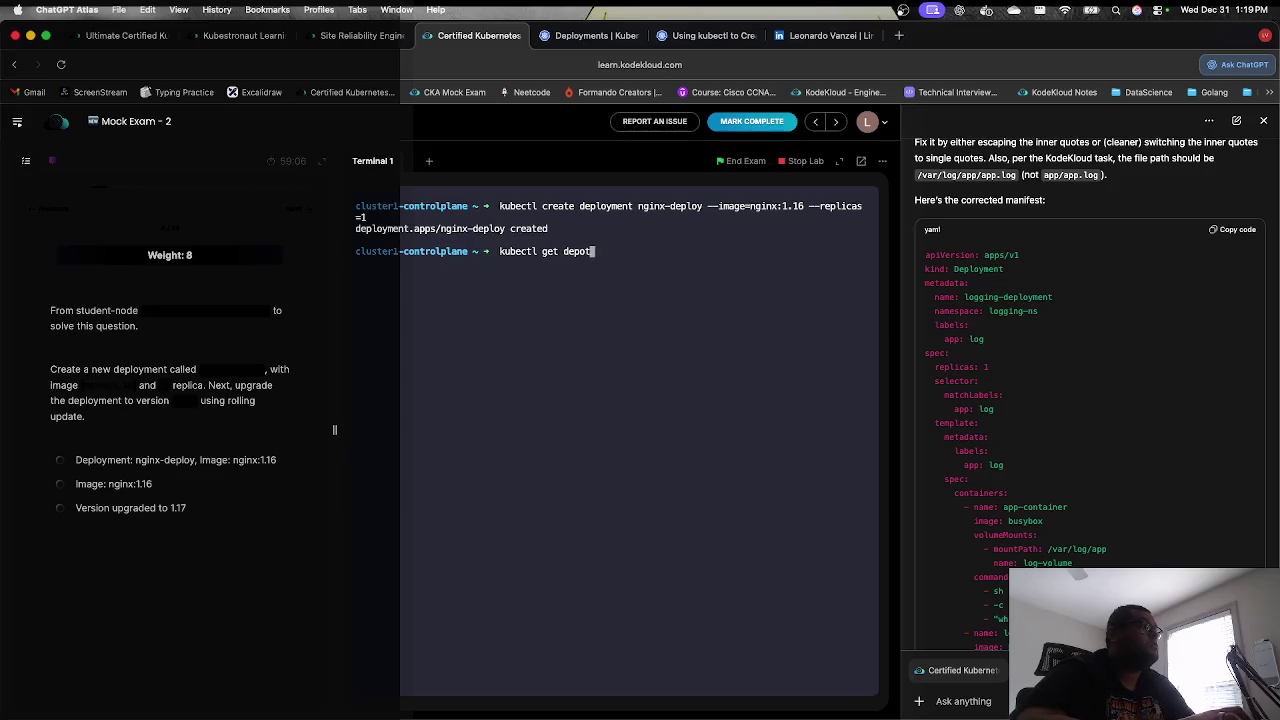
key(BackSpace)
text(loyment)
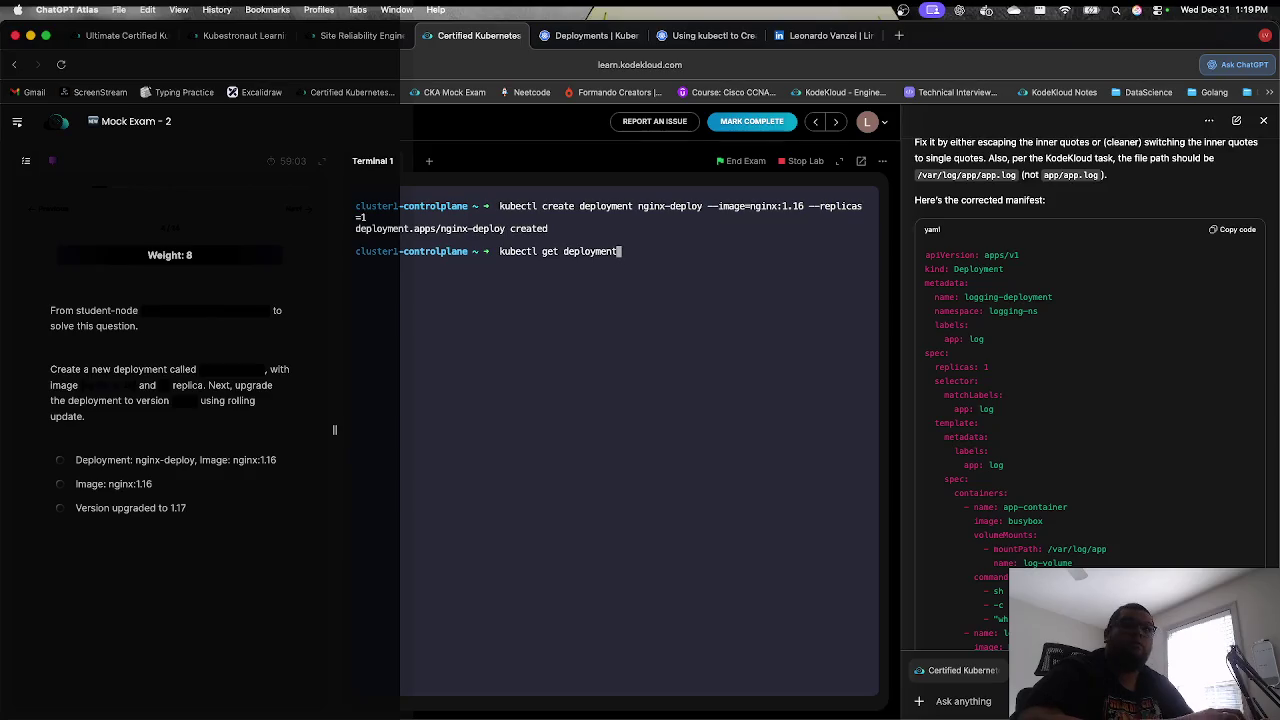
key(Return)
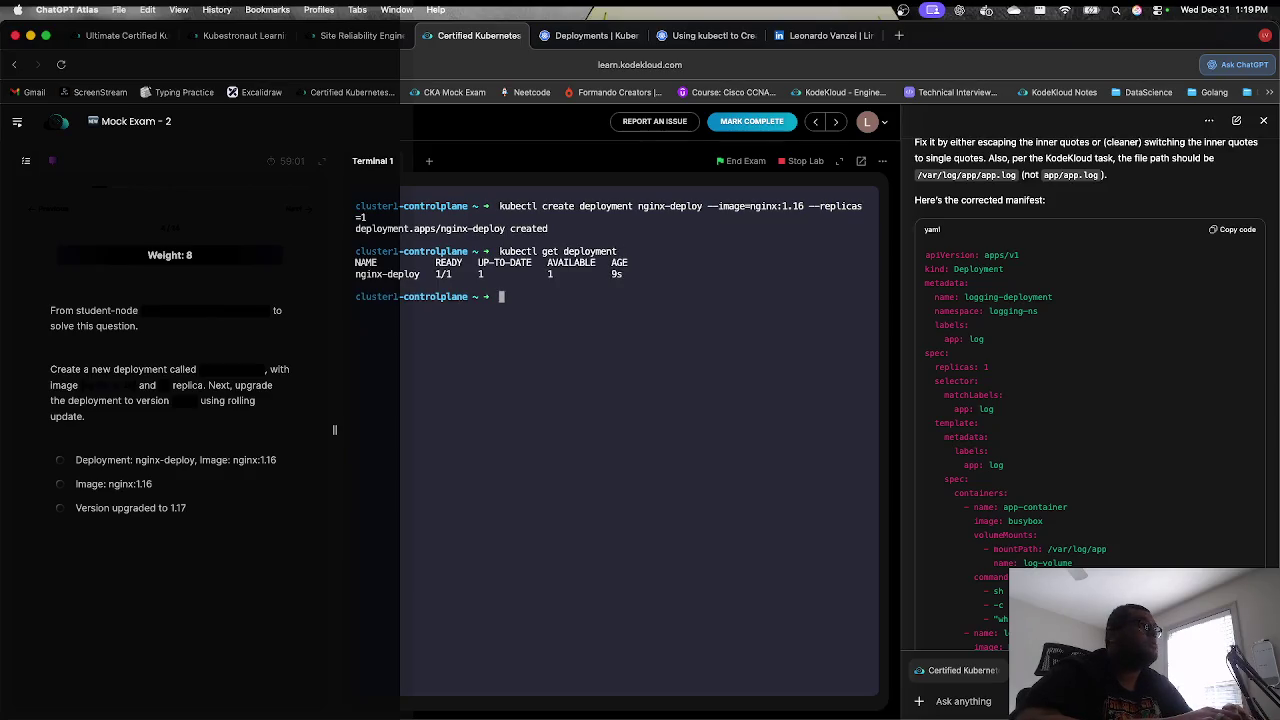
Step: On the Deployments docs page, search in-page for 'roll'
key(ctrl+Tab)
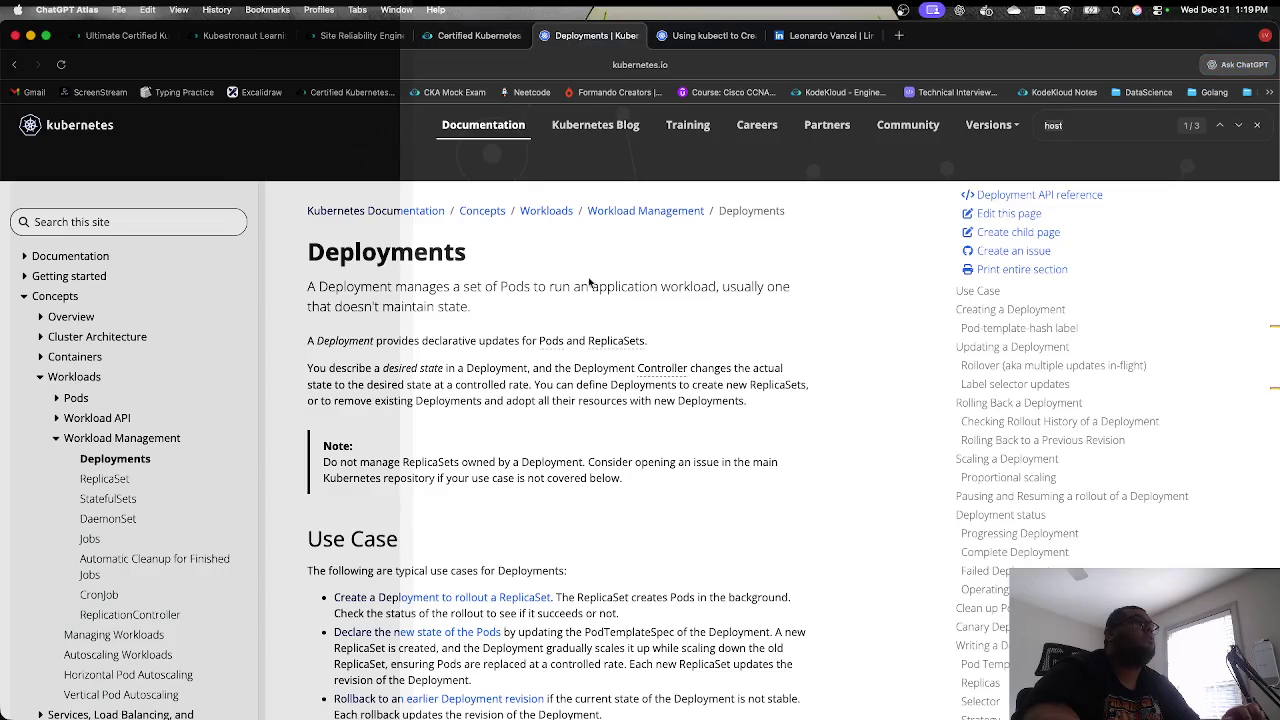
key(super+f)
text(roll)
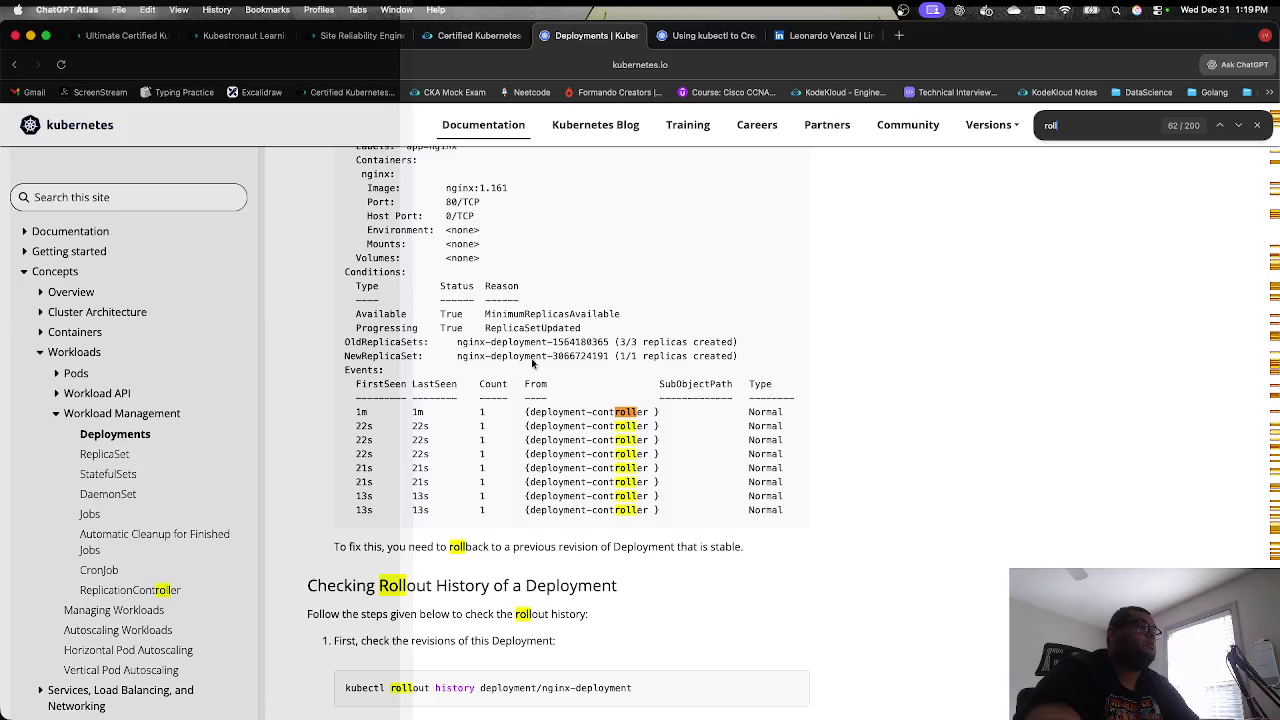
scroll(522, 362, down, 5)
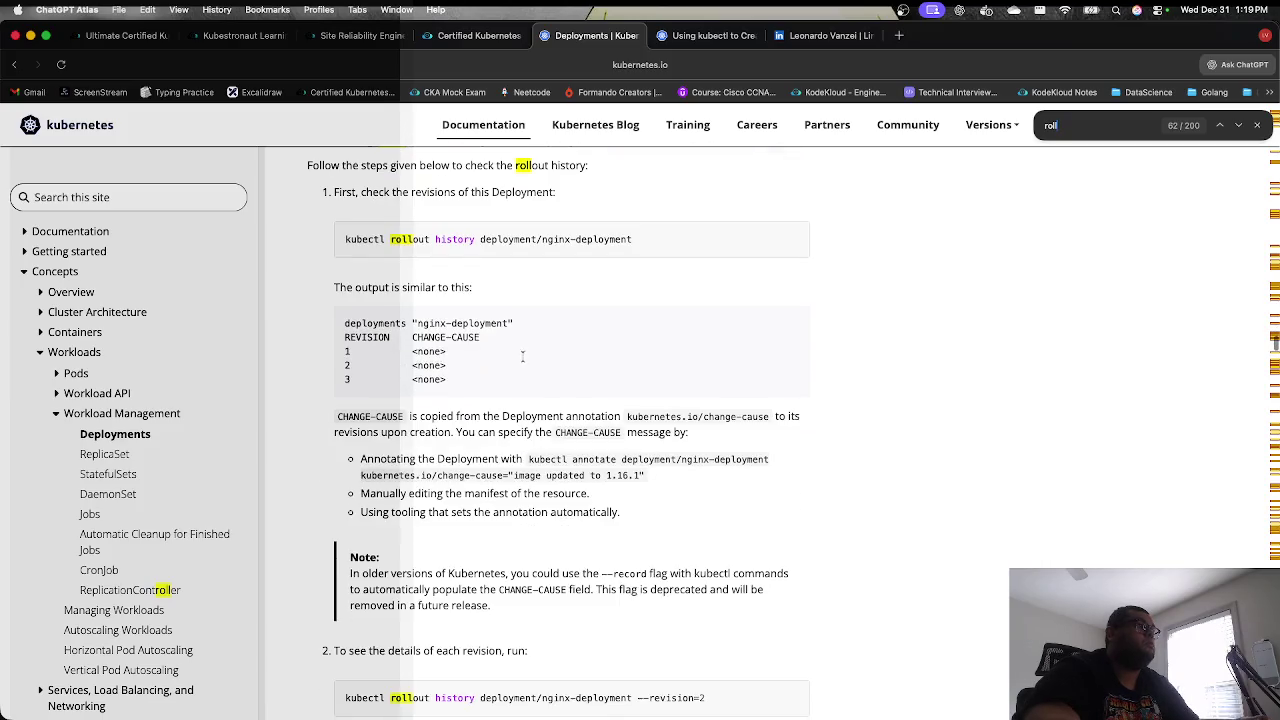
scroll(520, 291, down, 2)
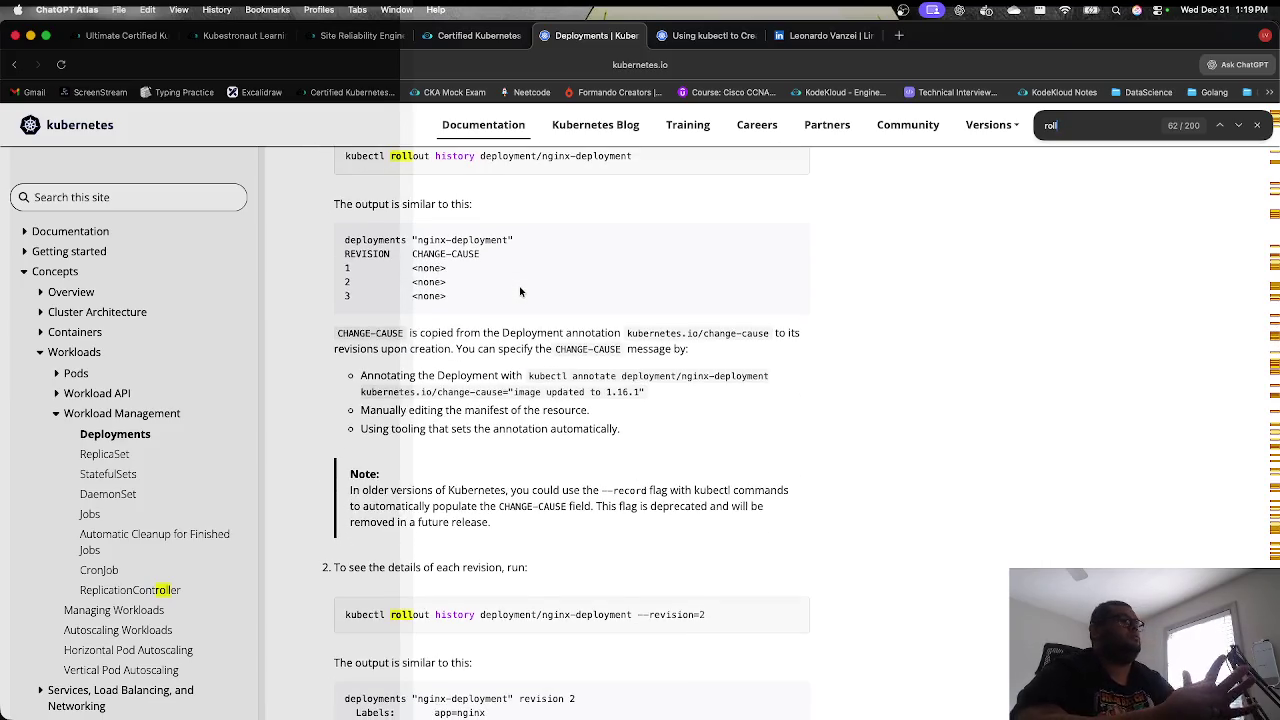
Step: Scroll down through the rollout sections to the Failed Deployment material
scroll(587, 283, down, 1)
scroll(587, 283, down, 8)
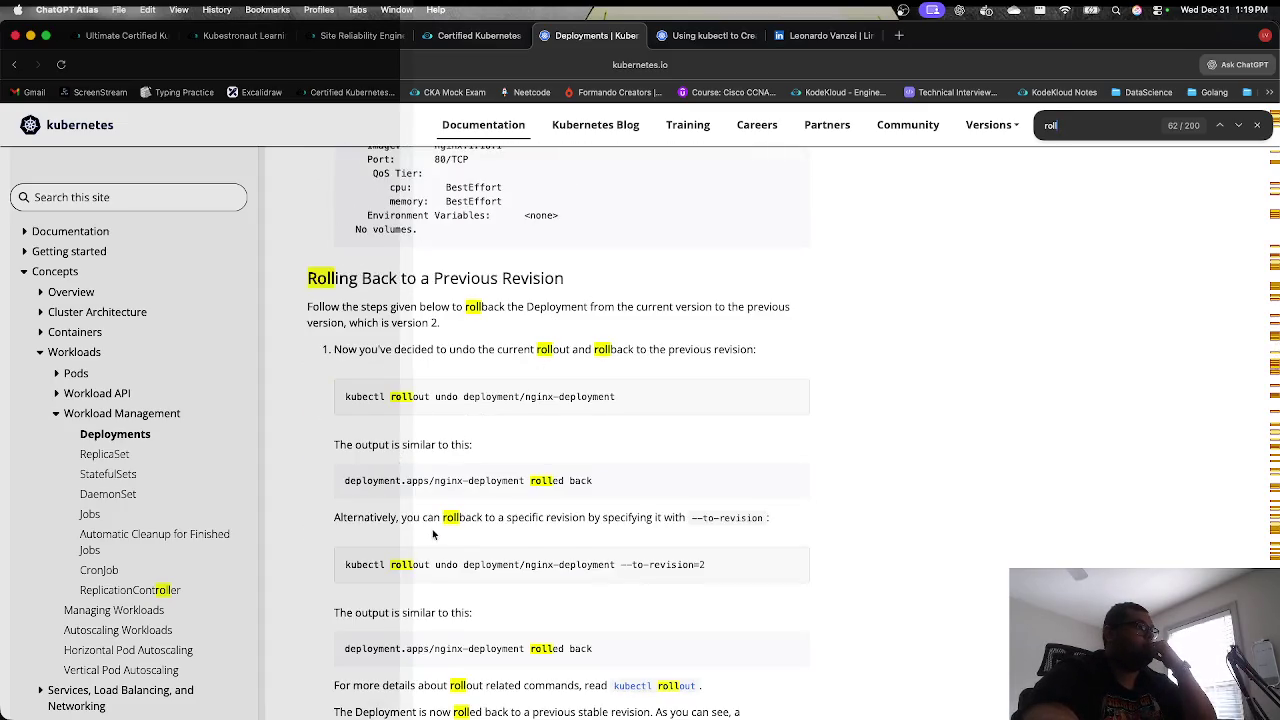
scroll(442, 517, down, 8)
scroll(447, 491, down, 10)
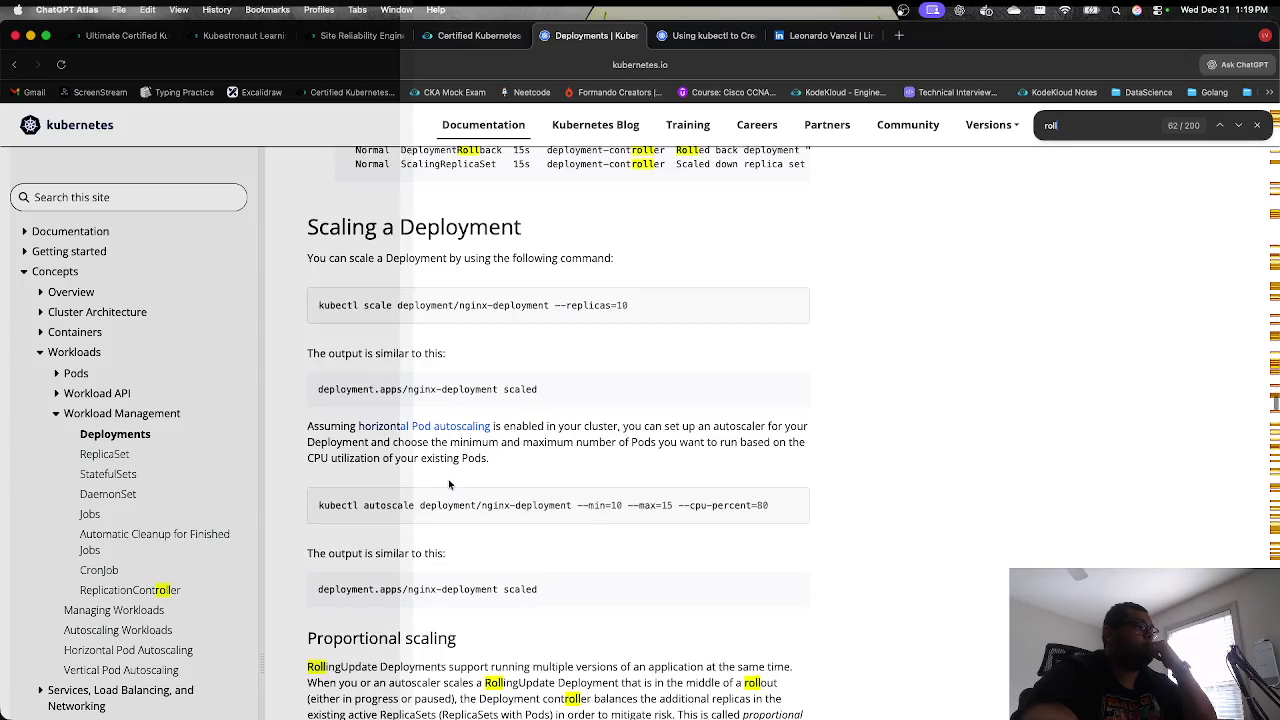
scroll(449, 482, down, 11)
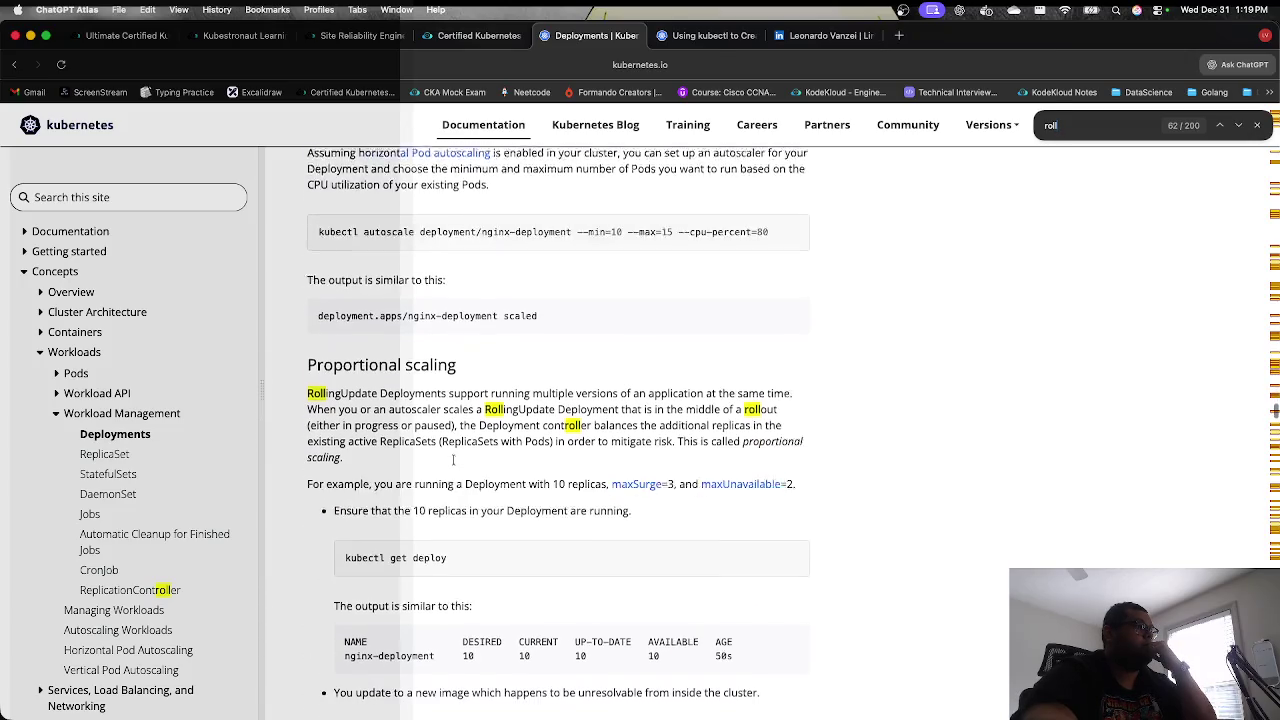
scroll(452, 461, down, 15)
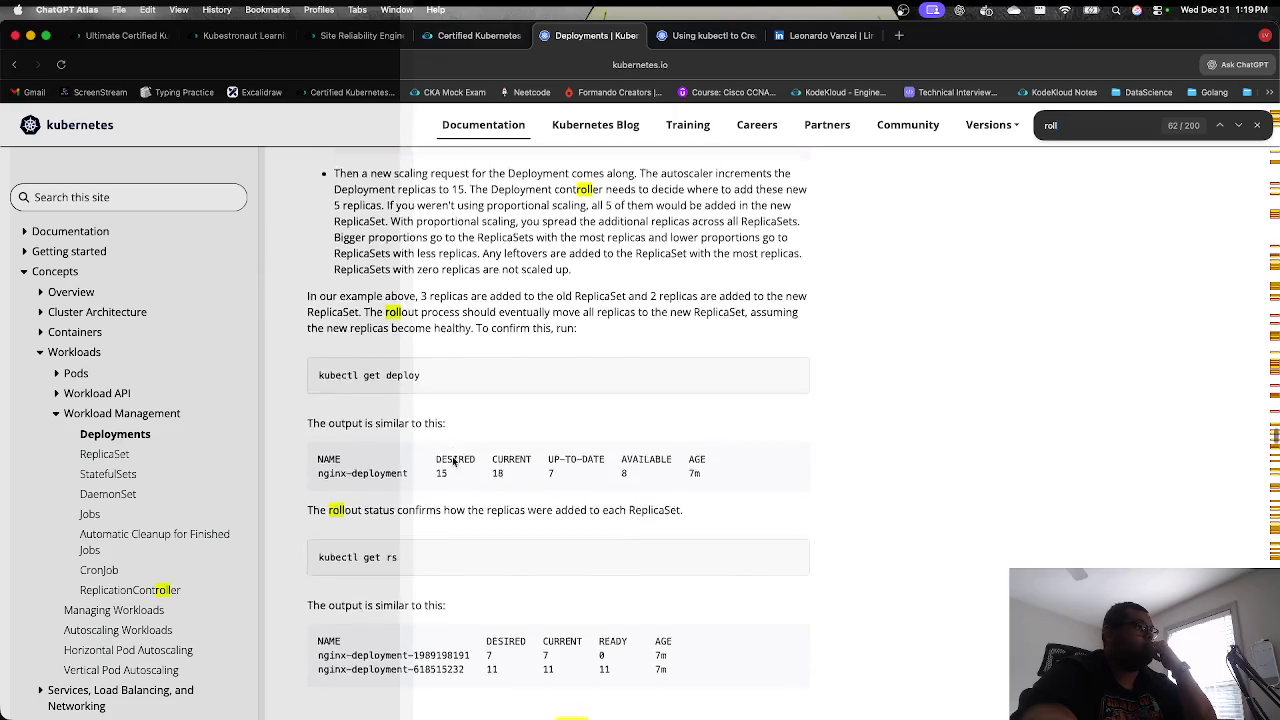
scroll(452, 460, down, 12)
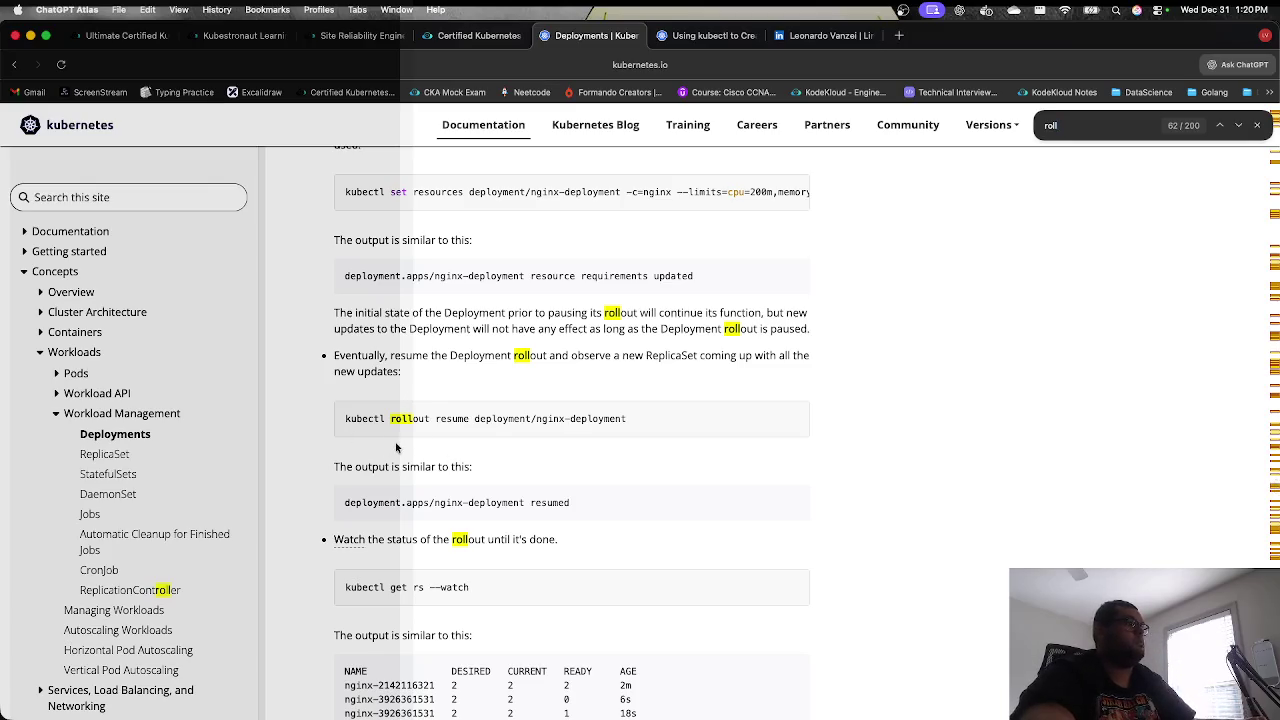
scroll(415, 450, down, 7)
scroll(396, 447, down, 6)
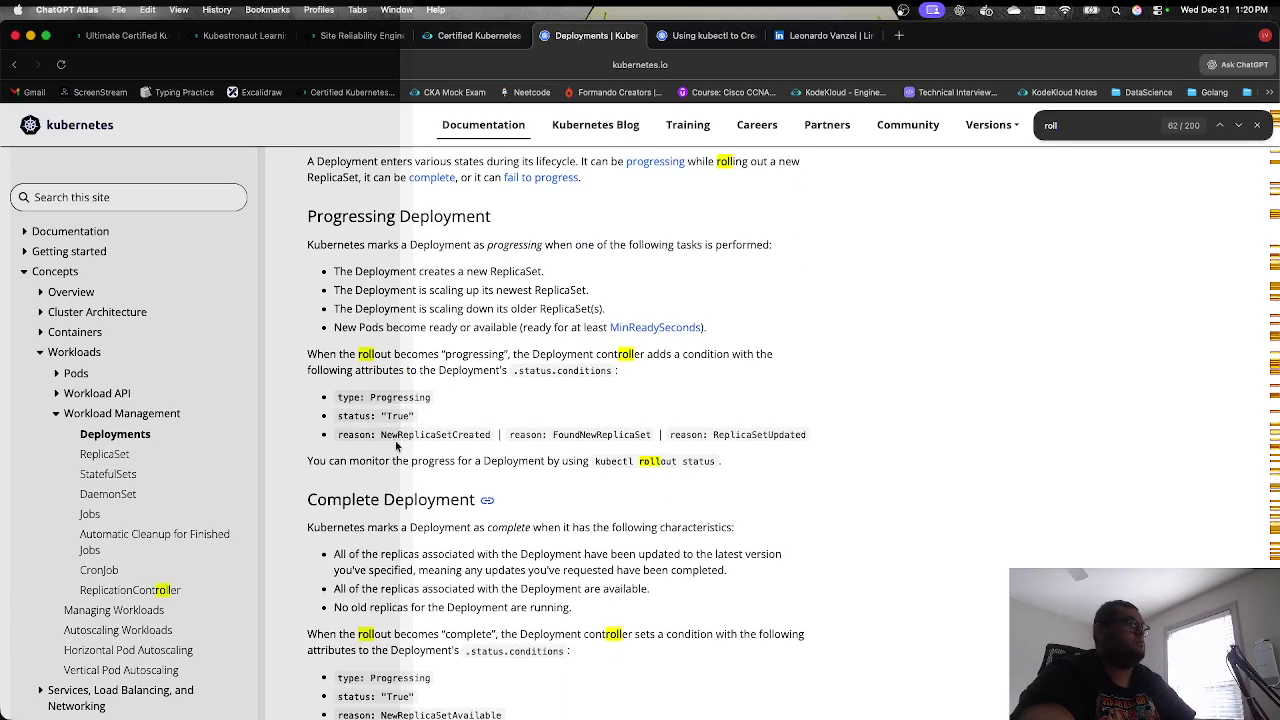
scroll(396, 447, down, 5)
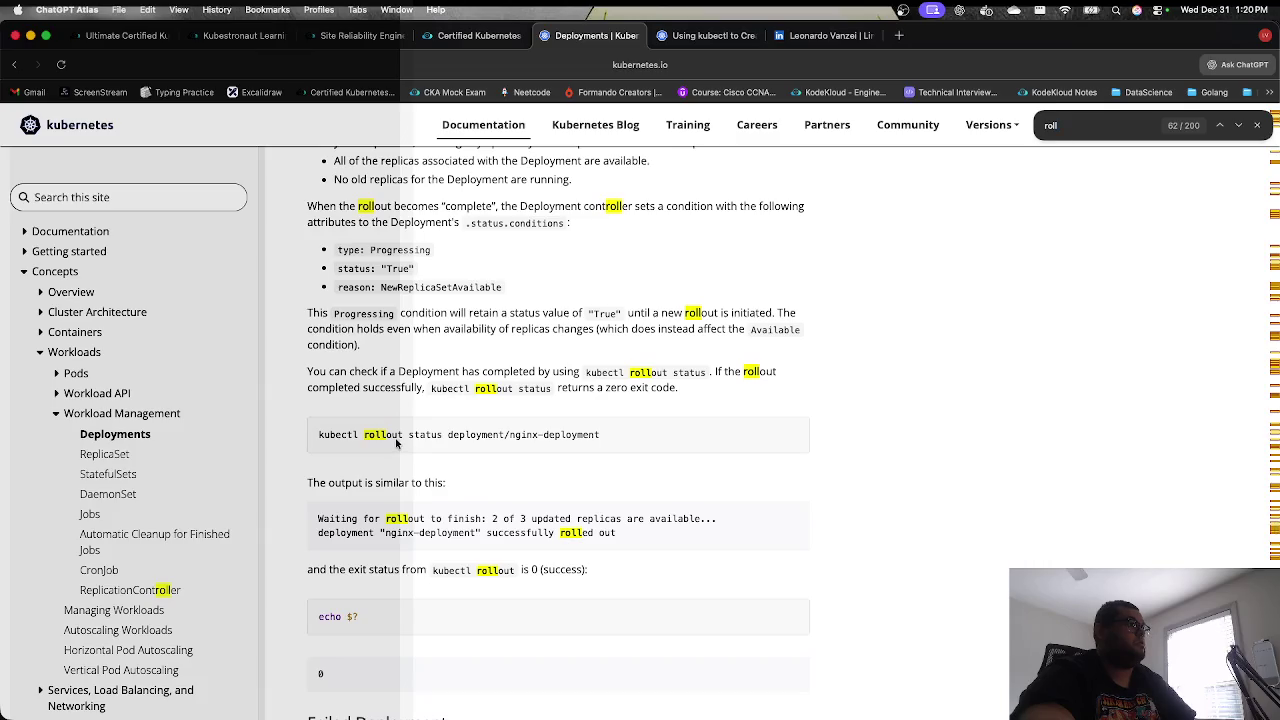
scroll(396, 437, down, 3)
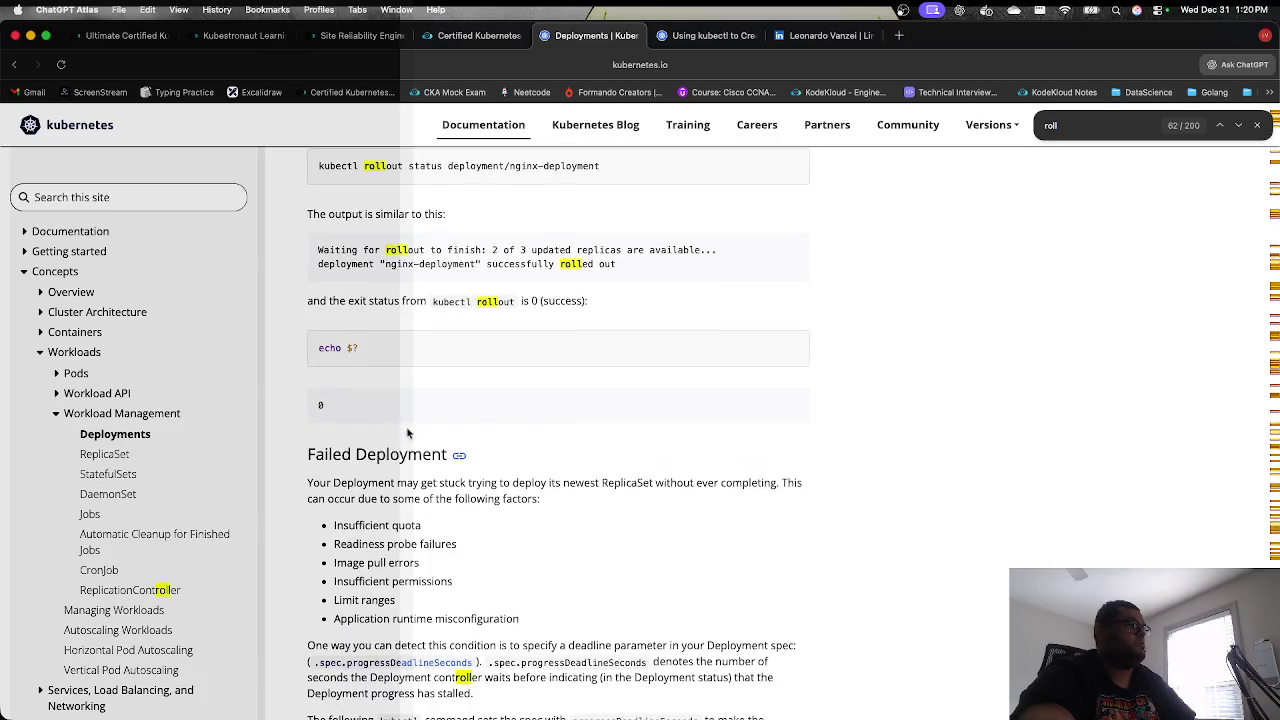
Step: Search the documentation site for 'rolling update deployment'
click(64, 196)
text(ro)
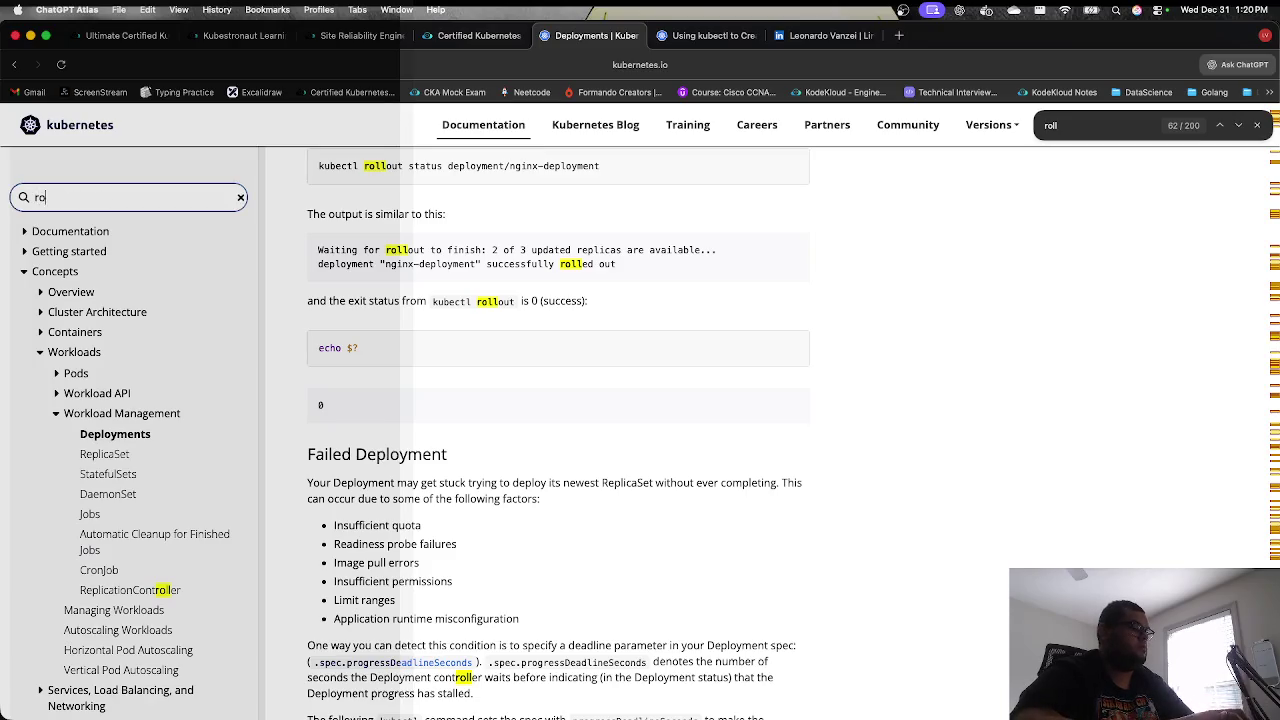
text(lling )
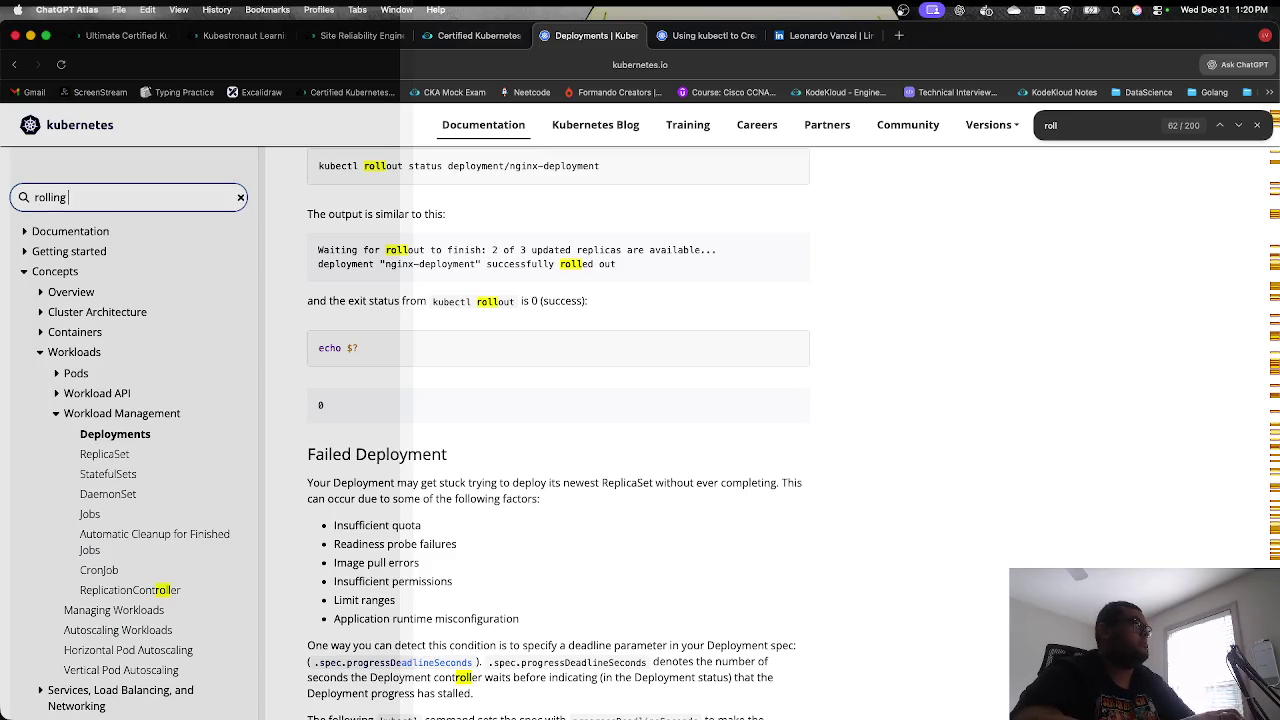
text(update deployment)
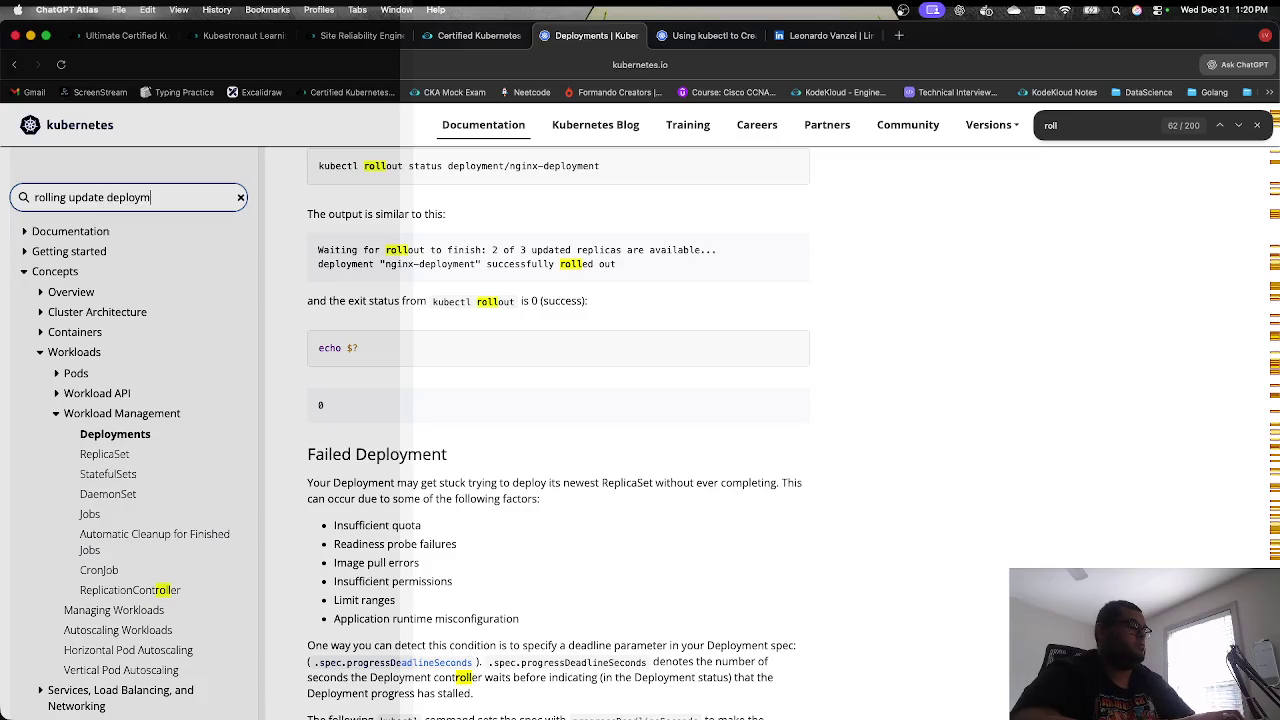
key(Return)
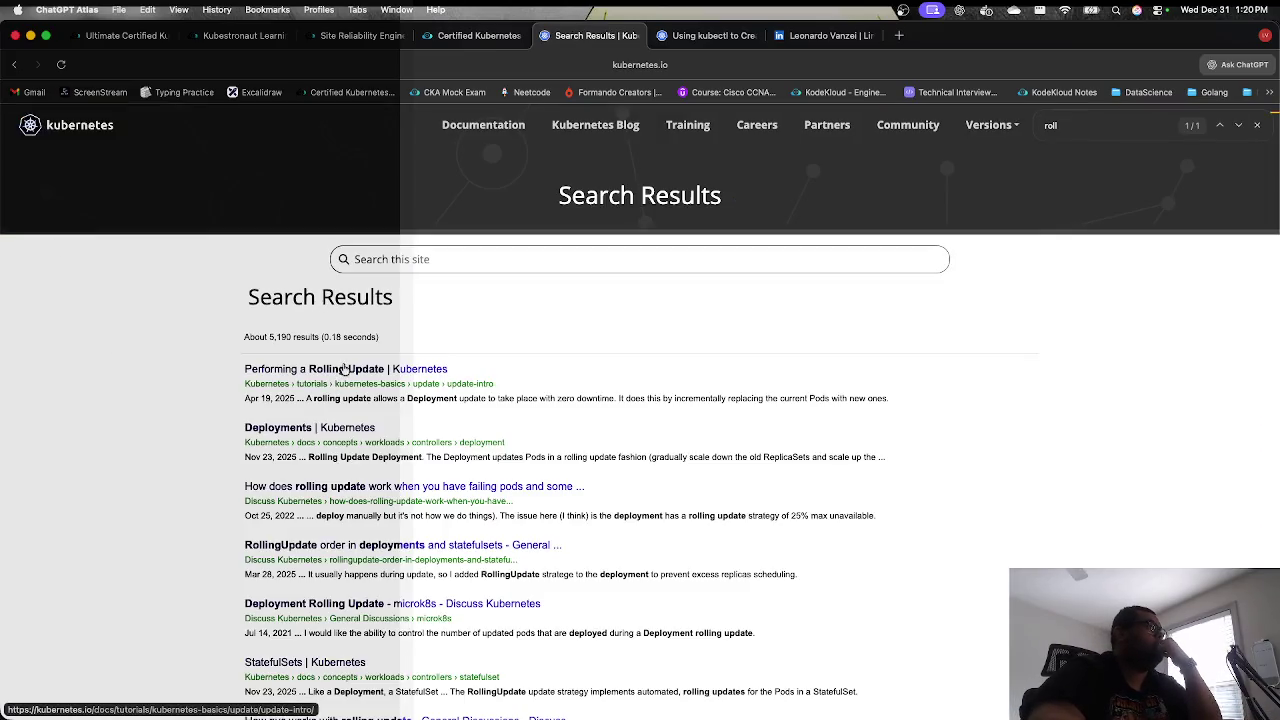
Step: Open 'Performing a Rolling Update' in a new tab and select its kubectl set image deployments command
super+click(340, 370)
click(713, 36)
scroll(606, 445, down, 10)
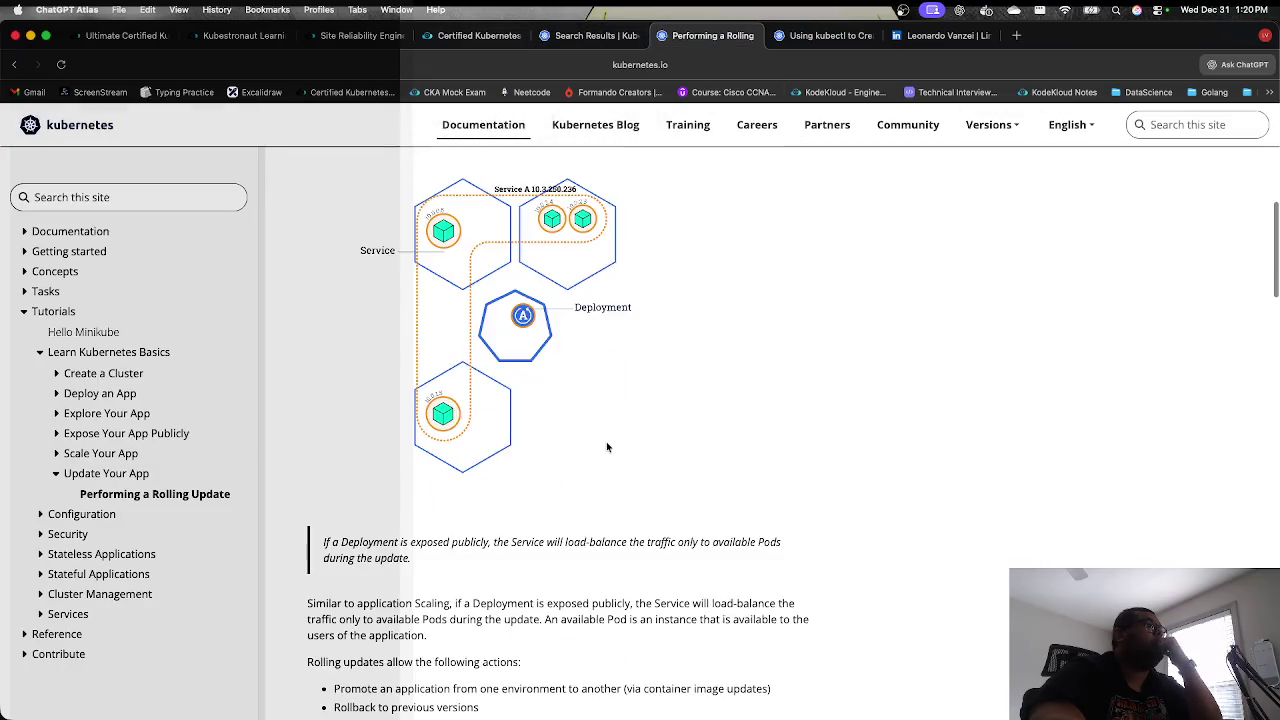
scroll(606, 441, down, 7)
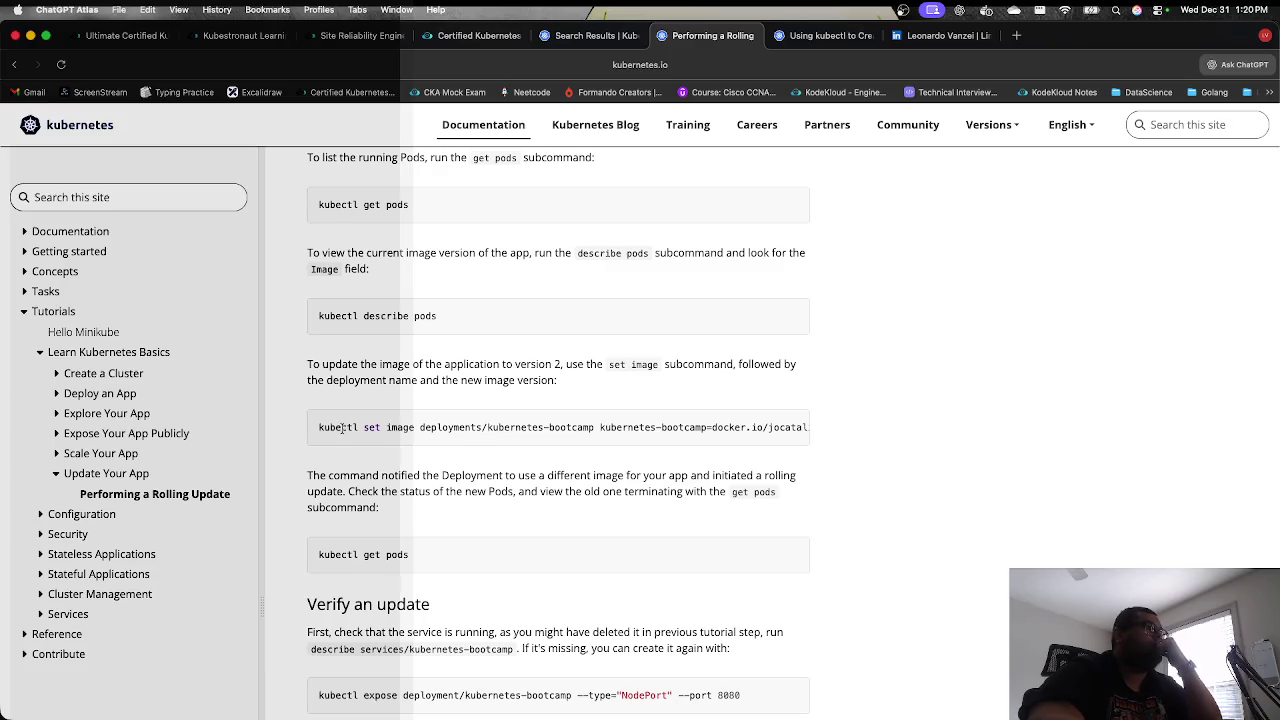
drag(319, 428, 481, 429)
key(super+c)
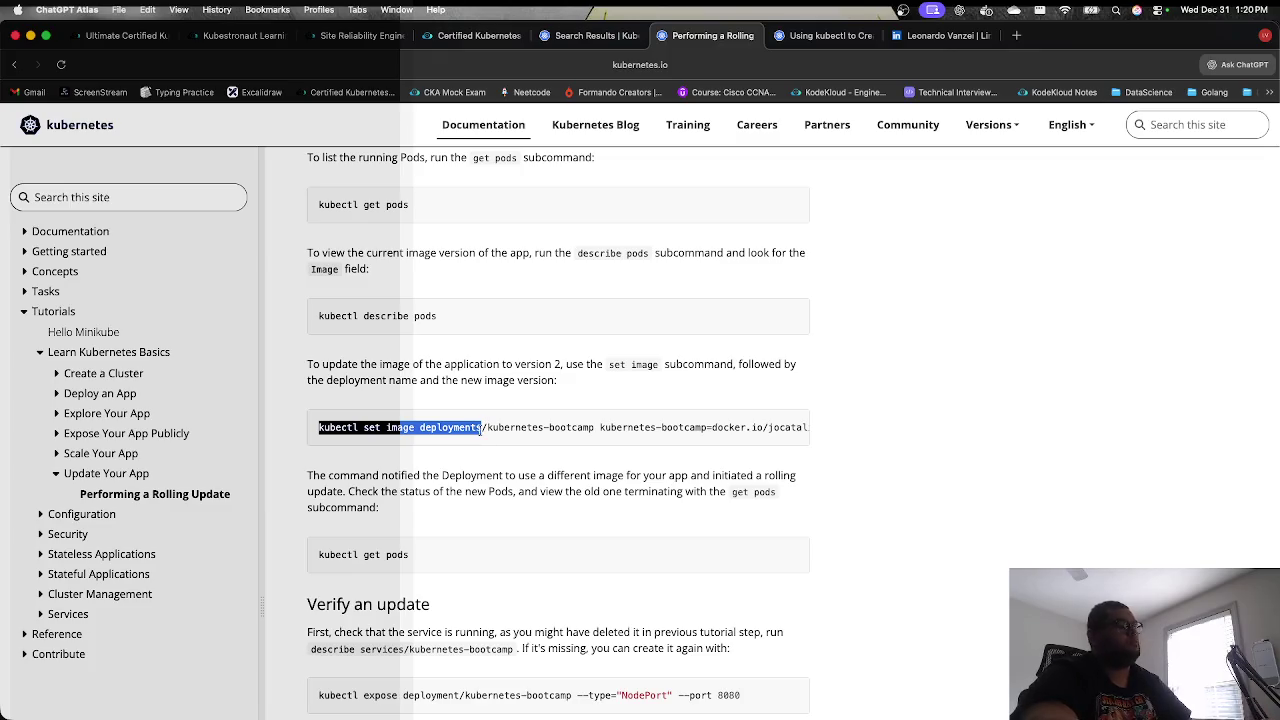
click(590, 35)
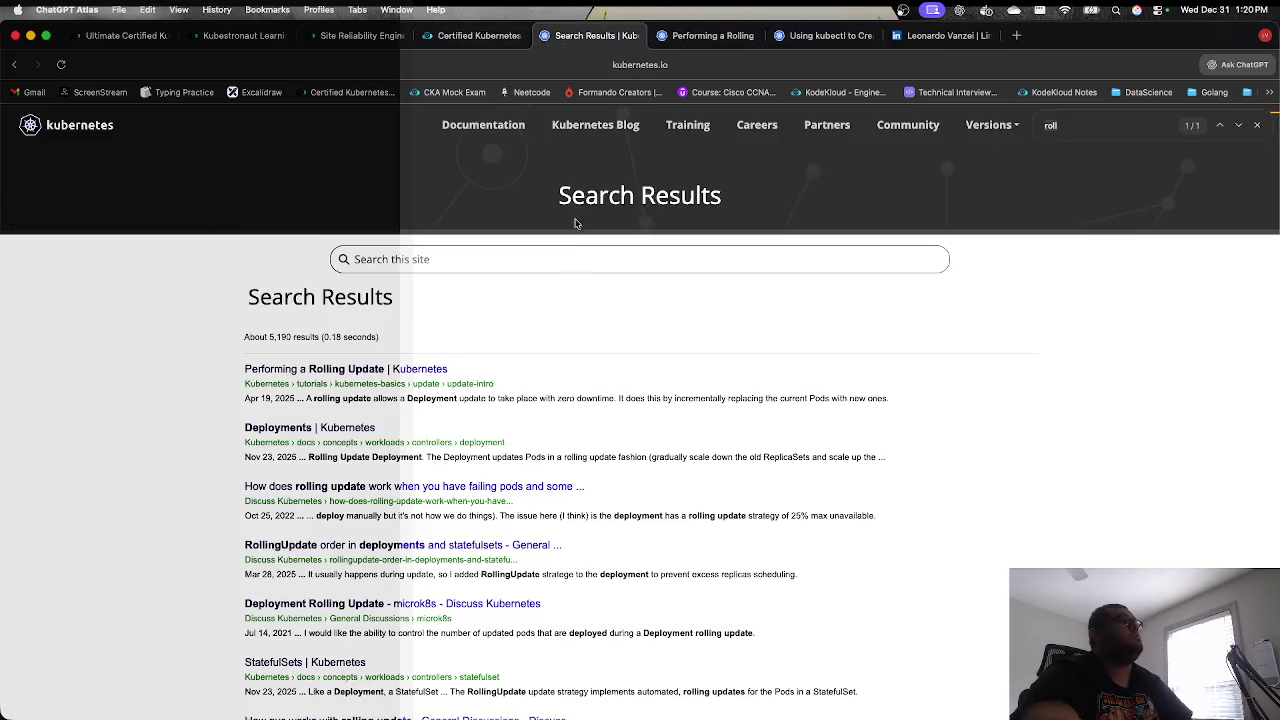
Step: In the exam terminal, paste the kubectl set image command targeting deployments/nginx-deploy
click(475, 35)
click(362, 35)
click(479, 35)
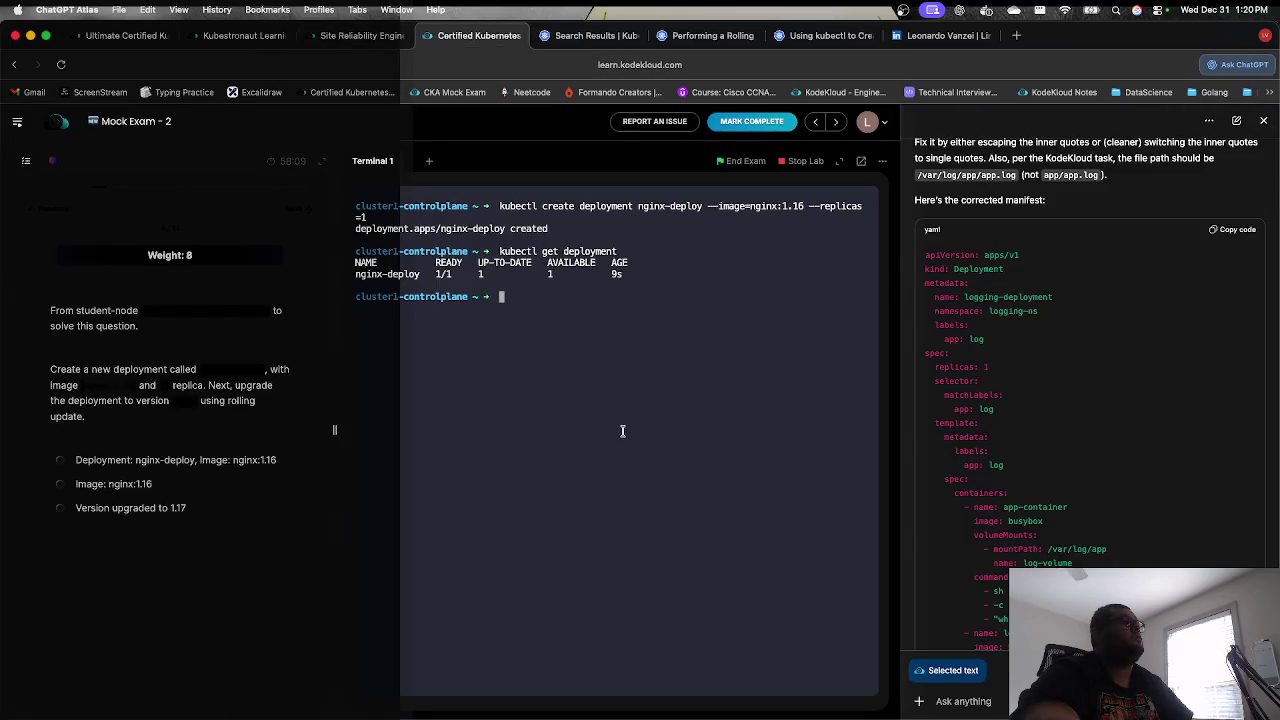
key(super+v)
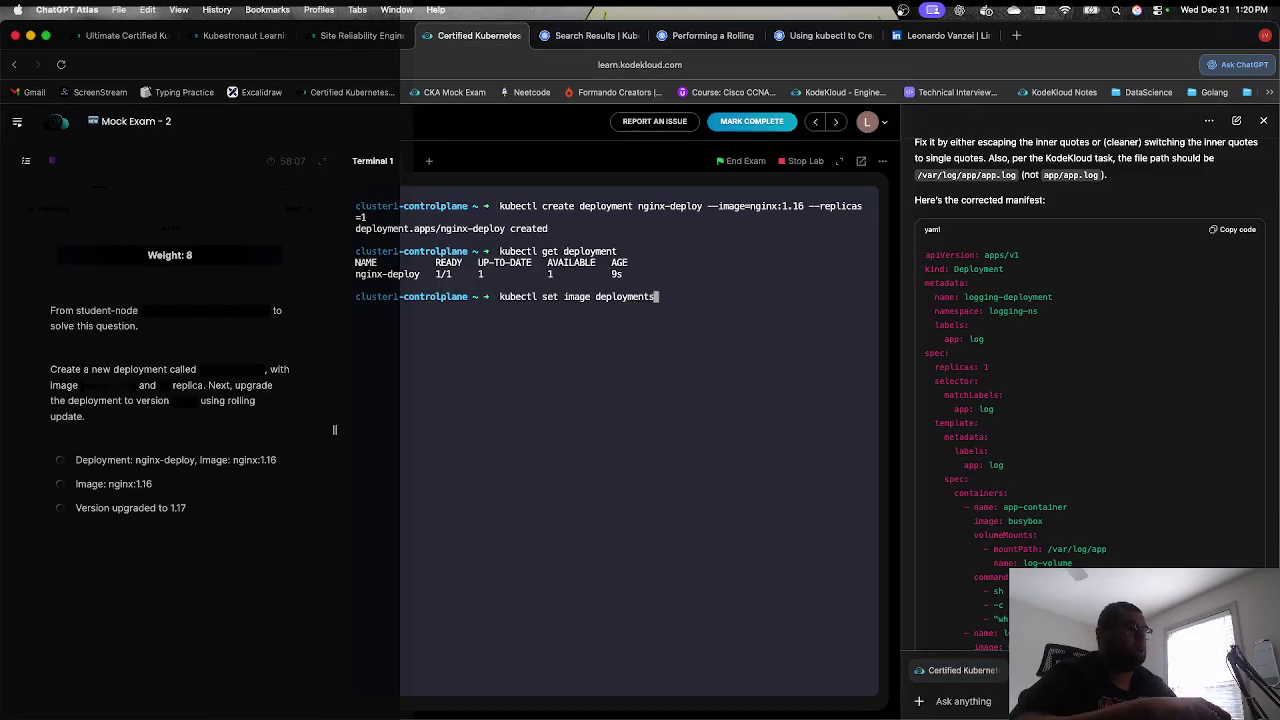
text(/ng)
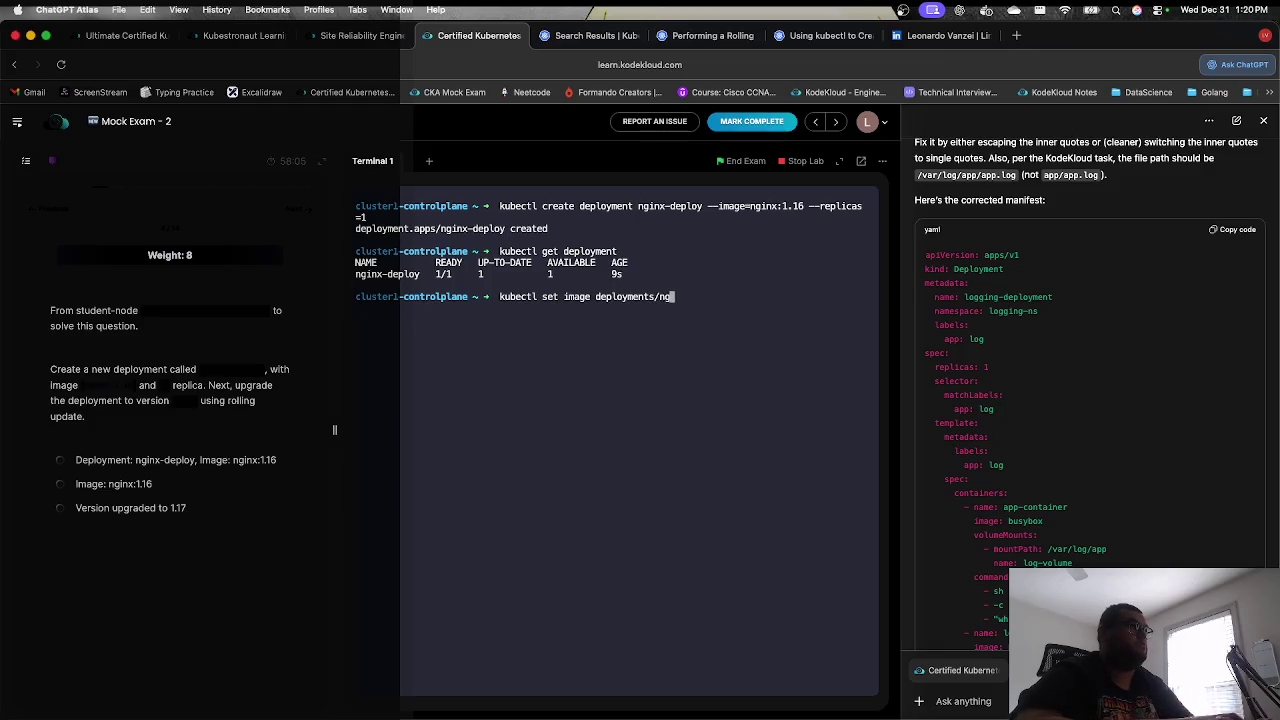
key(Tab)
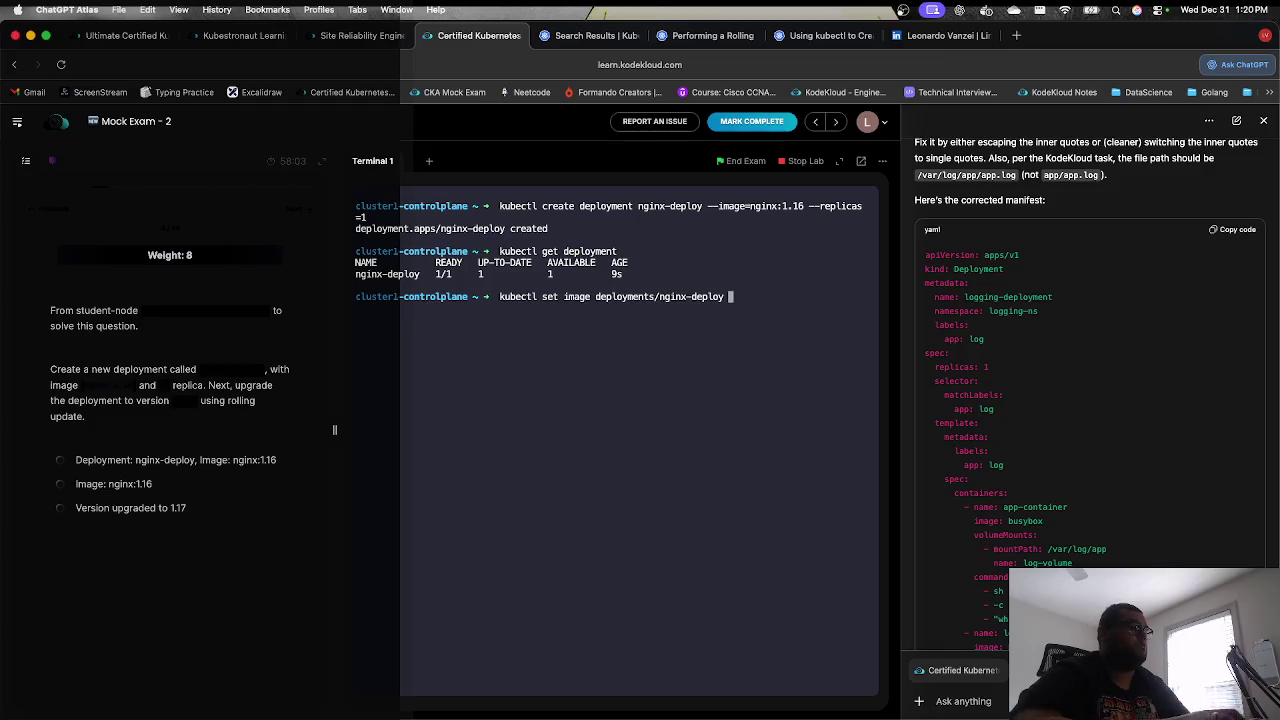
Step: Add image nginx:1.17 to the command and run it, getting a resource-type argument error
click(593, 44)
click(710, 36)
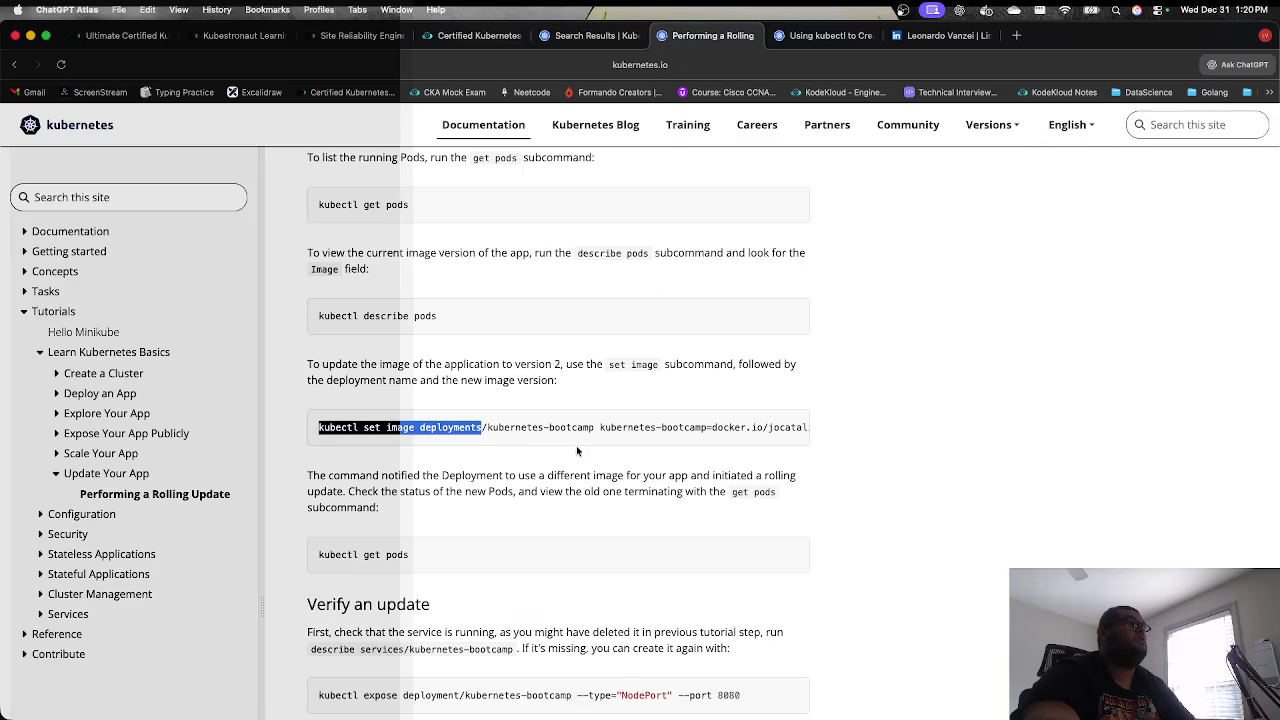
mouse_move(625, 428)
mouse_down()
mouse_move(873, 429)
mouse_move(320, 428)
mouse_move(115, 407)
mouse_move(403, 428)
mouse_up()
key(ctrl+shift+Tab)
key(ctrl+shift+Tab)
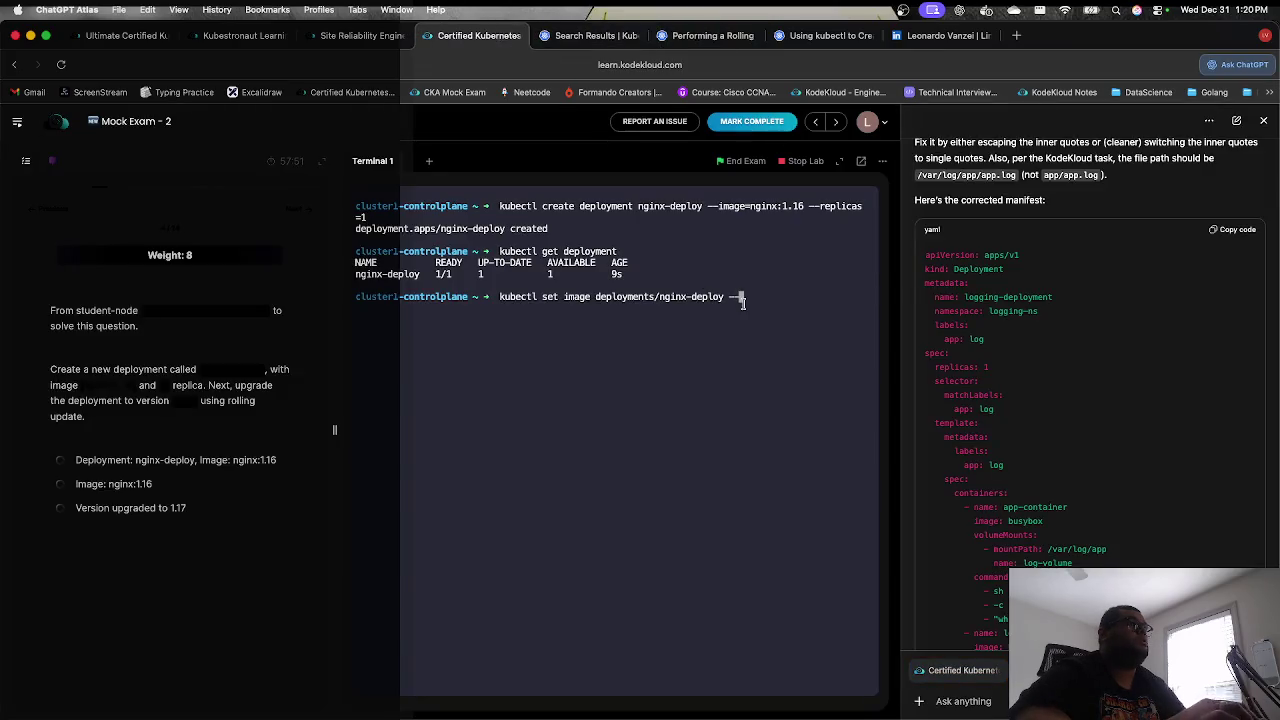
key(BackSpace)
key(BackSpace)
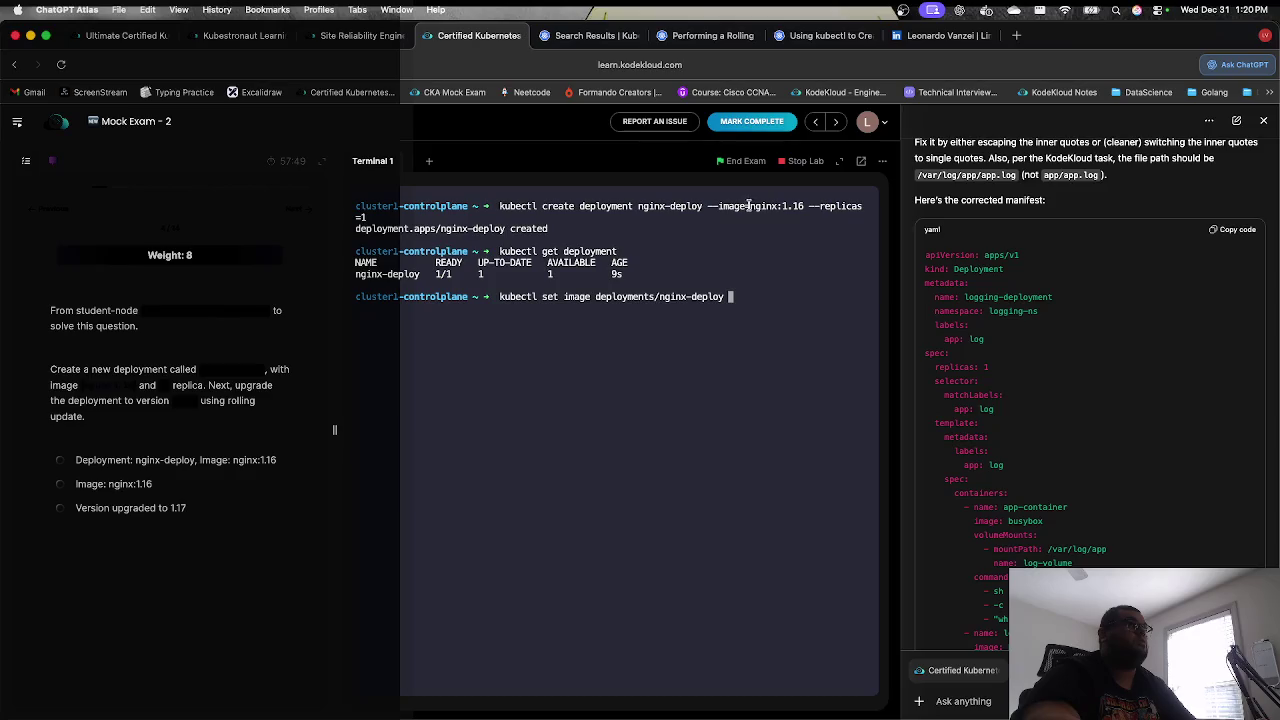
drag(749, 205, 797, 206)
key(super+c)
key(super+v)
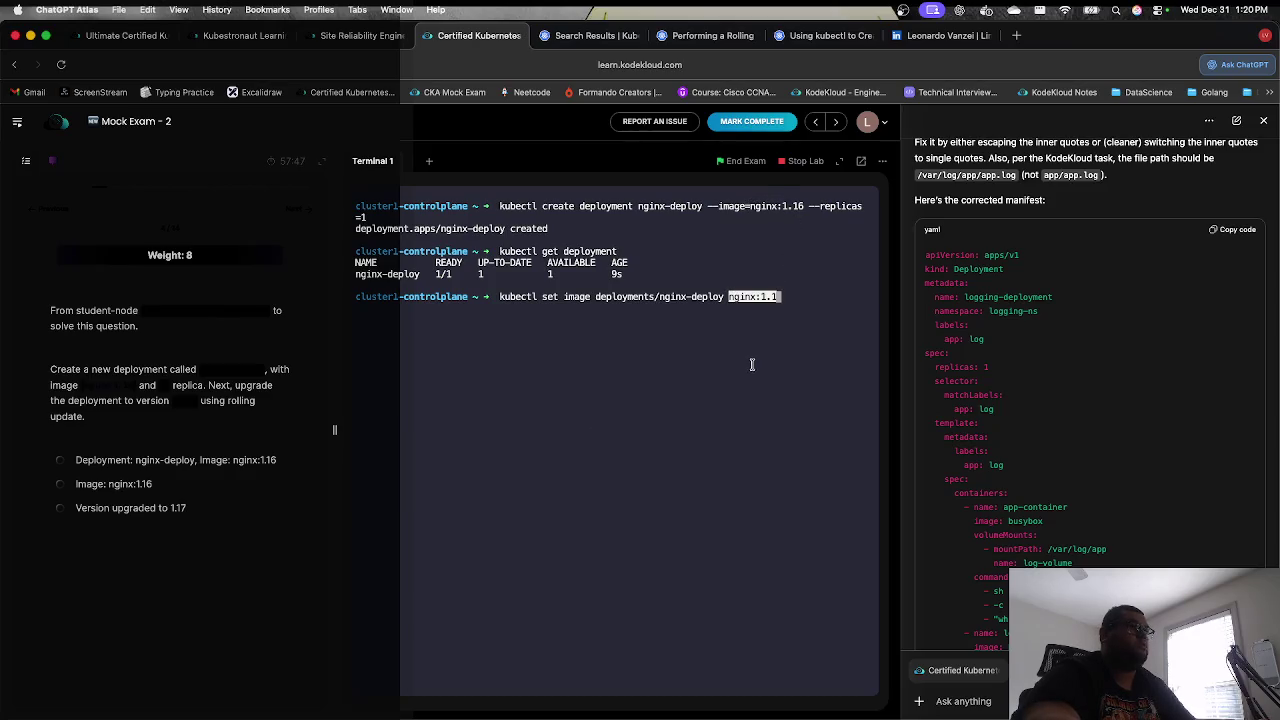
text(7)
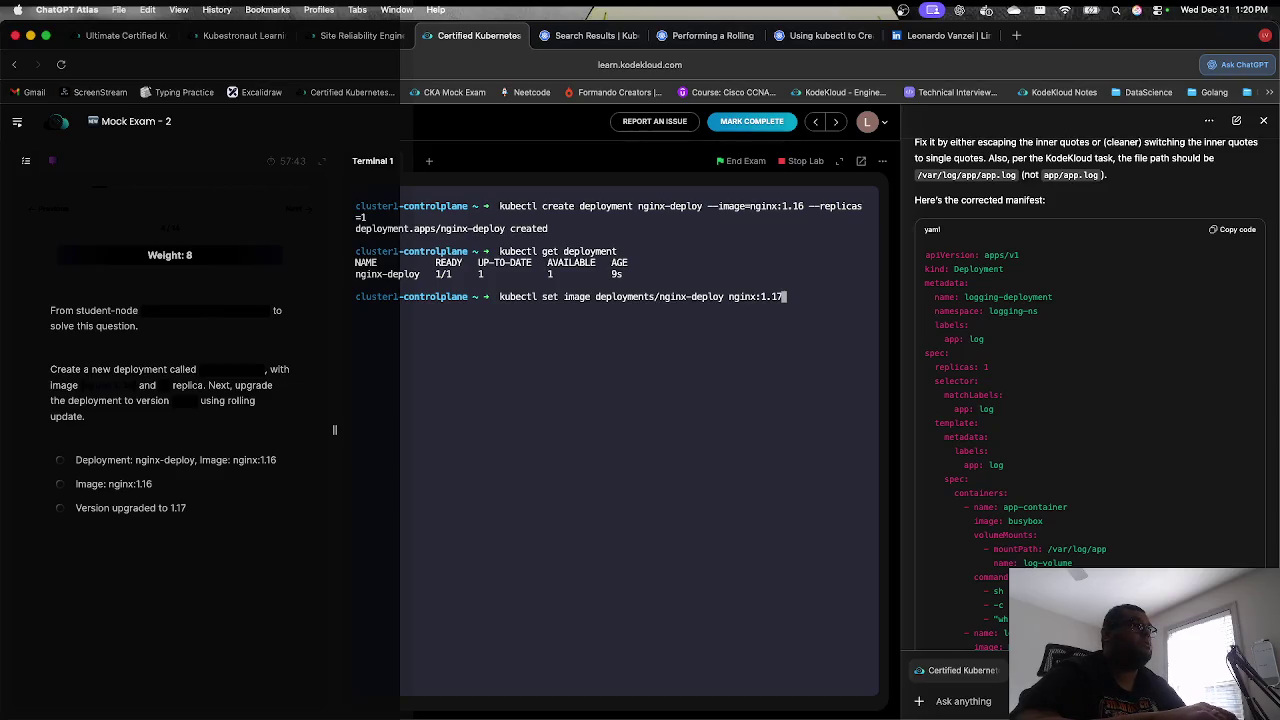
key(Return)
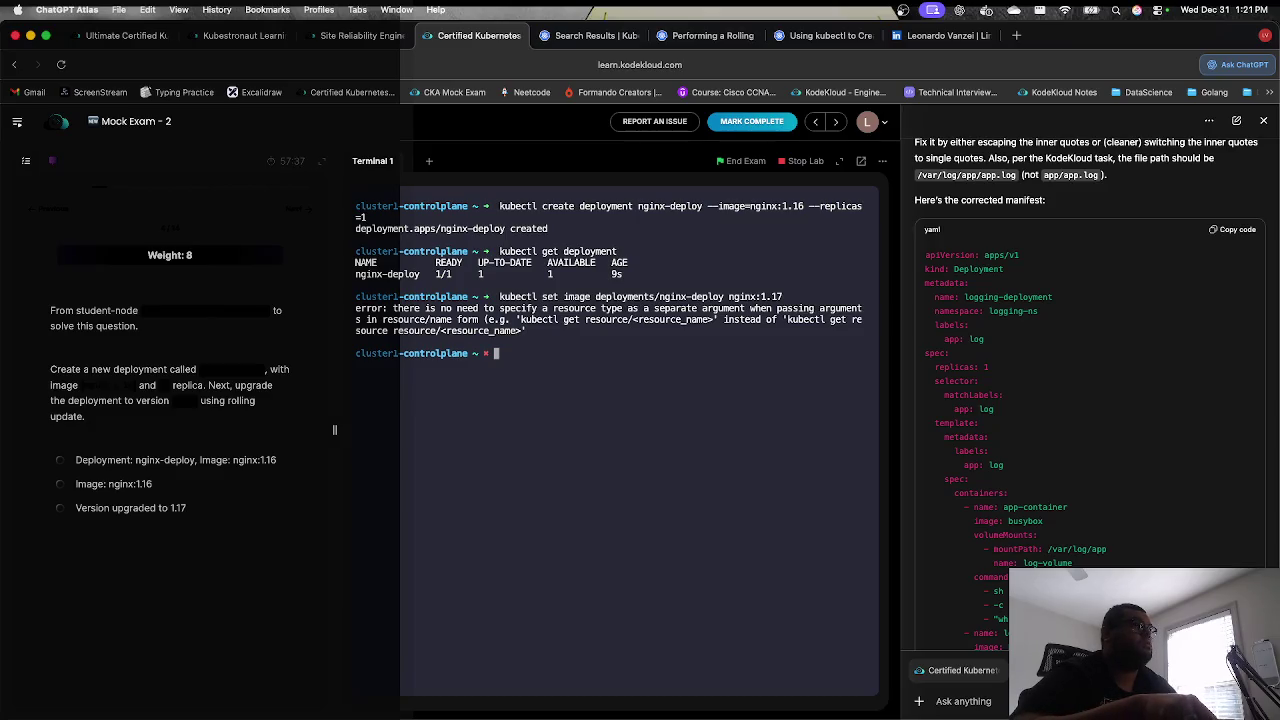
Step: Rerun the set image command with 'deployments nginx-deploy' separated by a space
key(Up)
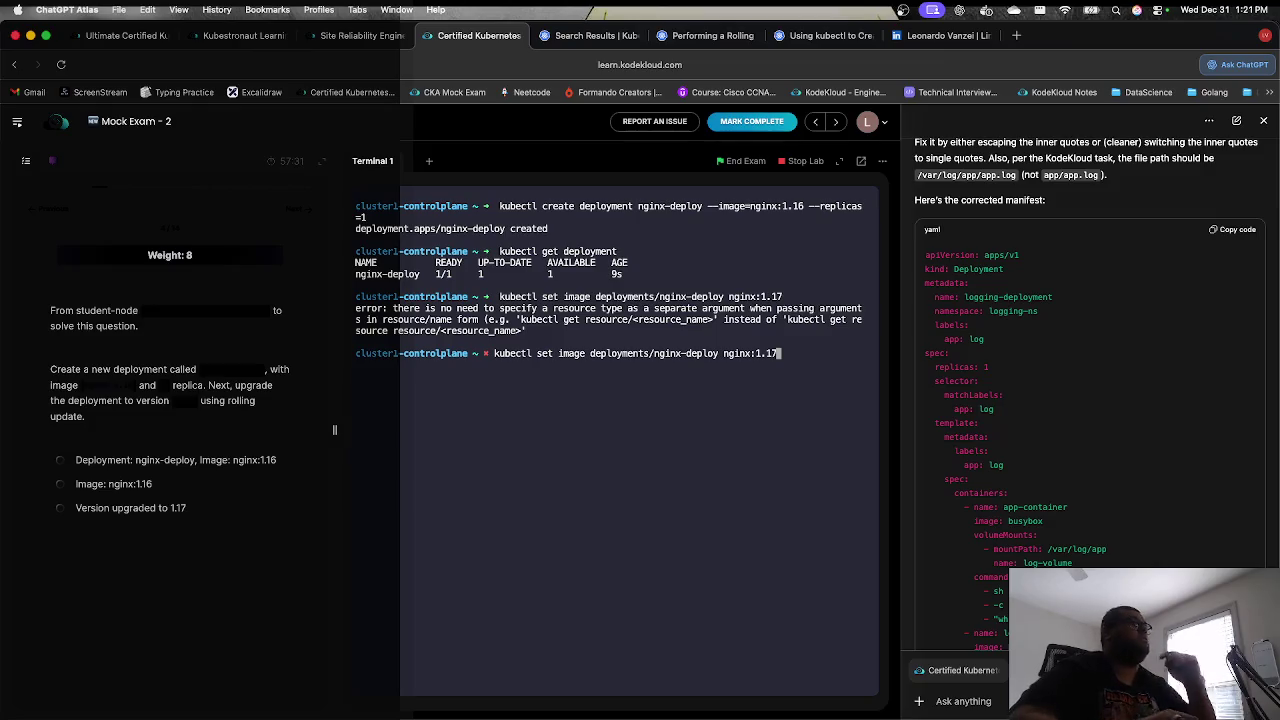
key(Left)
key(Left)
key(Left)
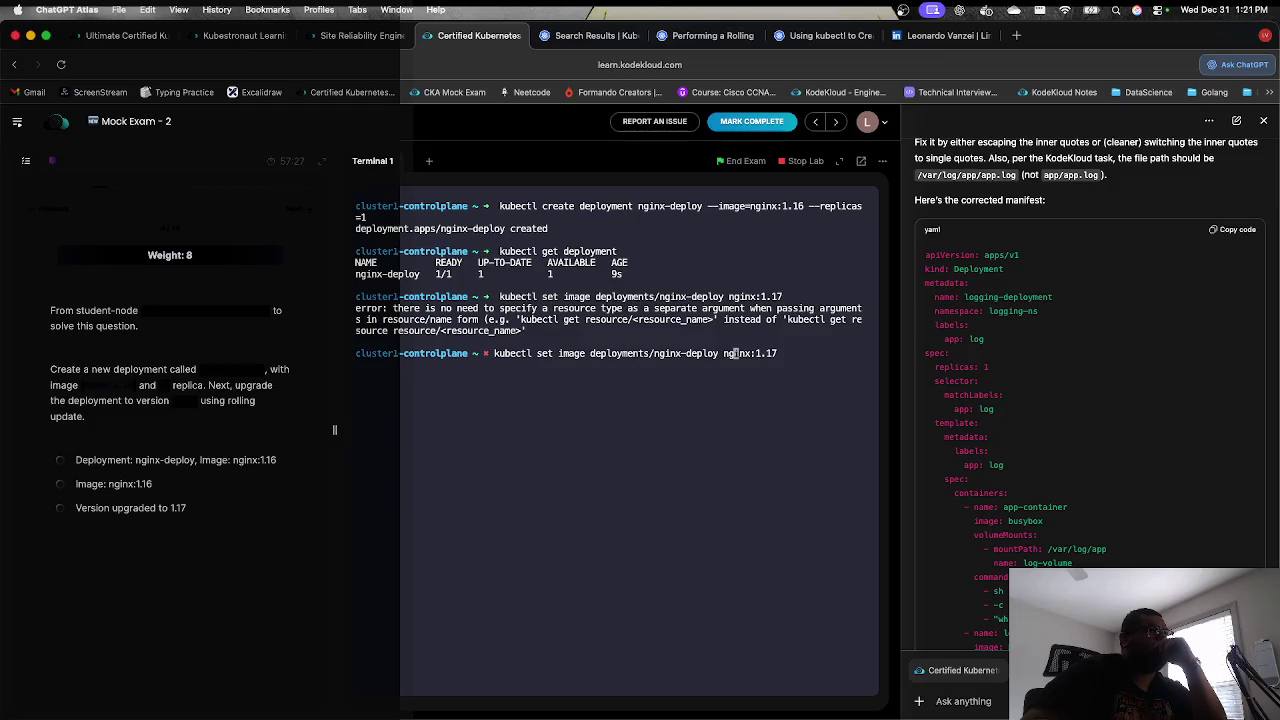
key(Left)
key(Left)
key(Left)
key(Left)
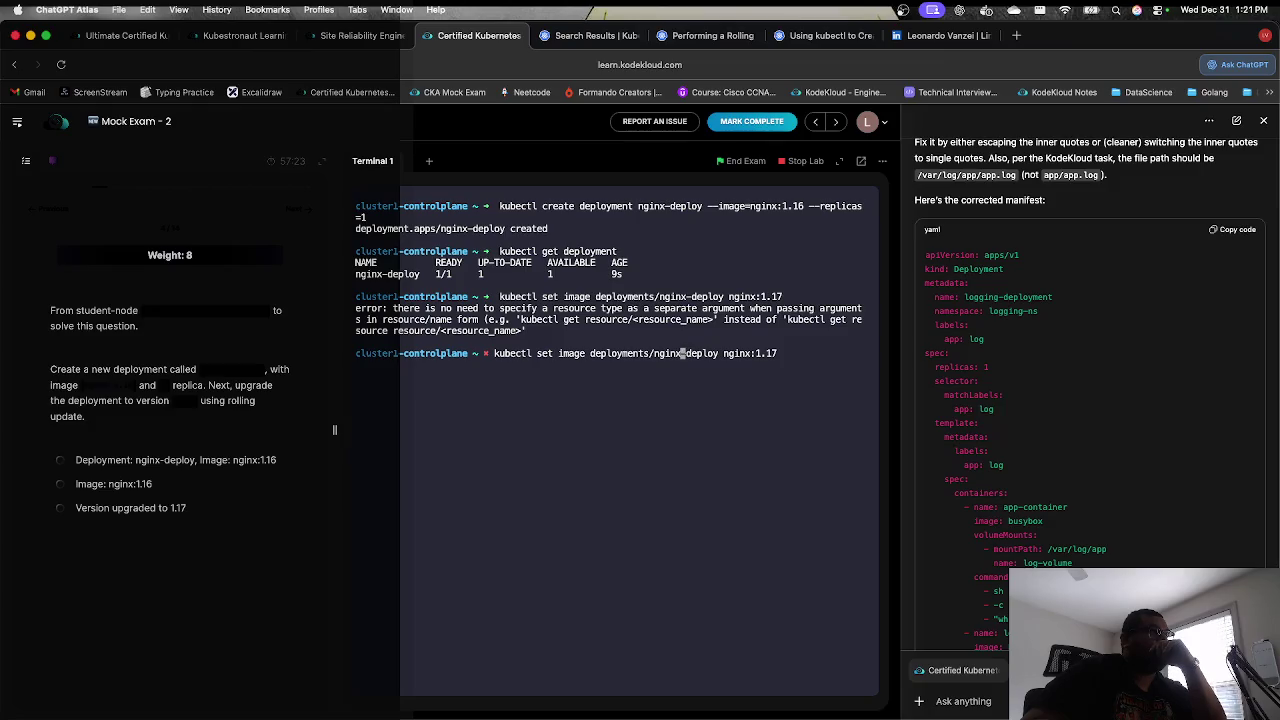
key(Left)
key(Left)
key(Left)
key(BackSpace)
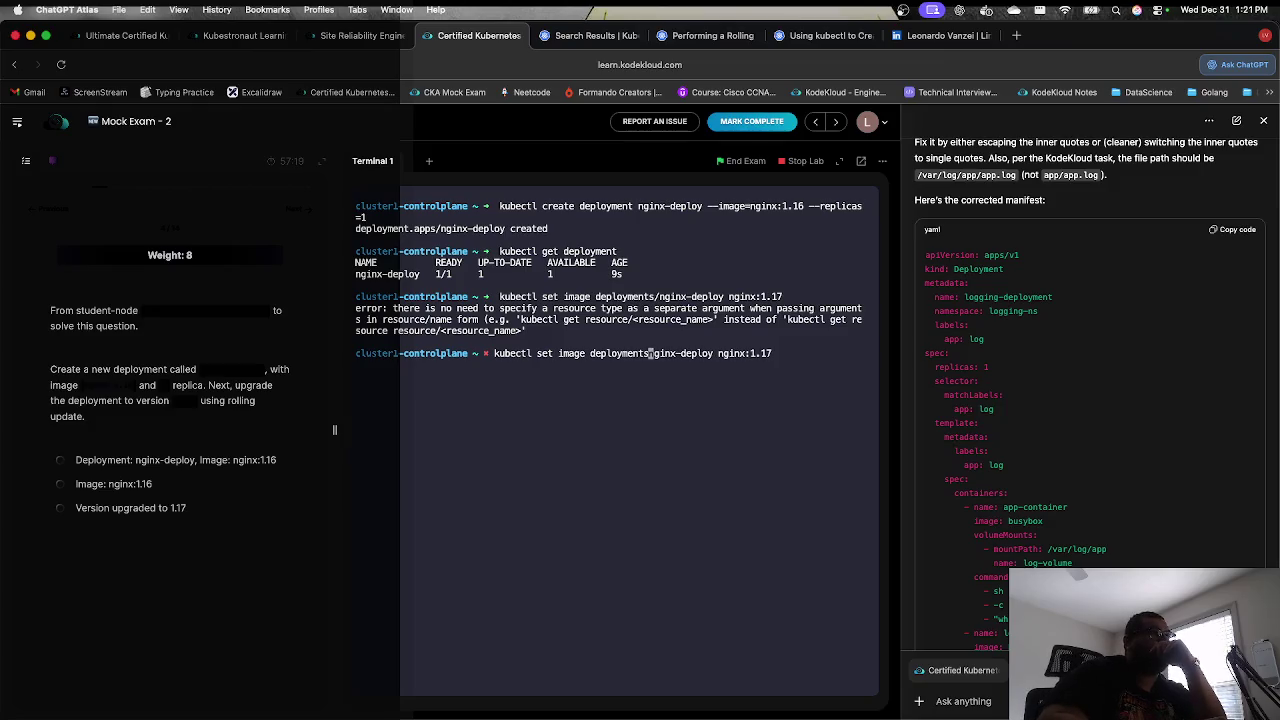
key(Return)
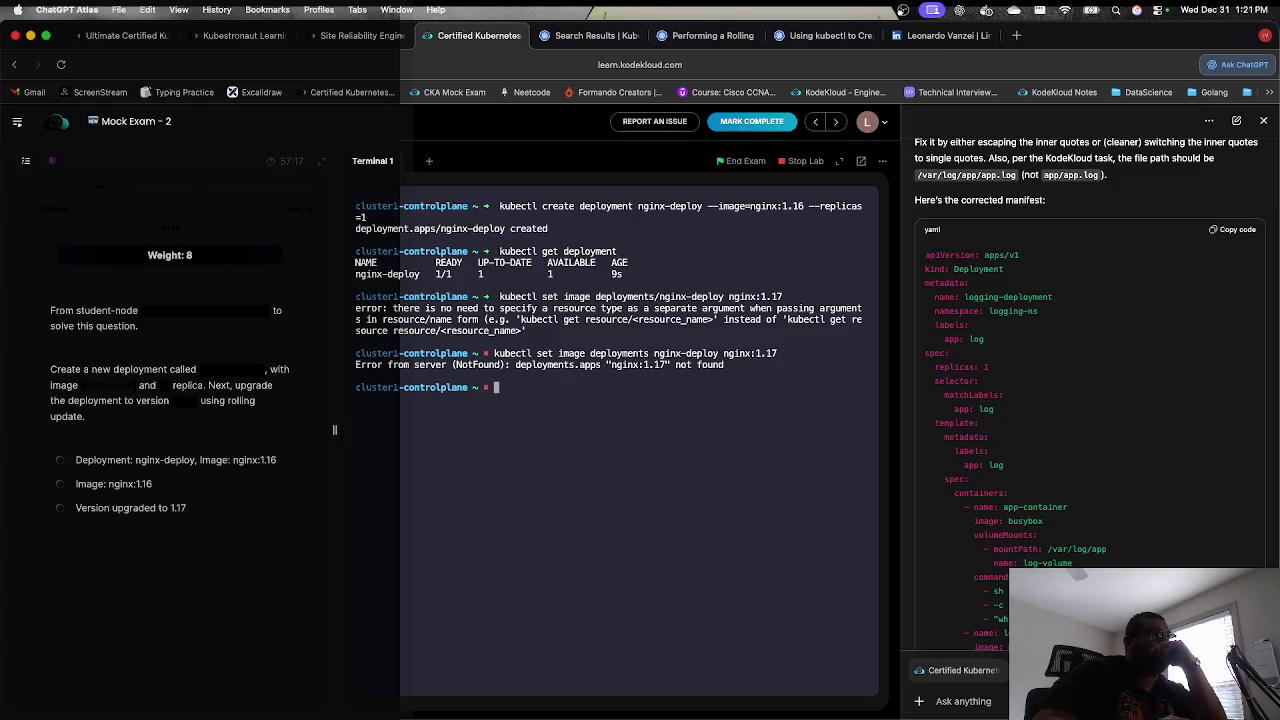
Step: Retry the command with 'deployment/nginx-deploy' as the target
key(Up)
key(Left)
key(Left)
key(Left)
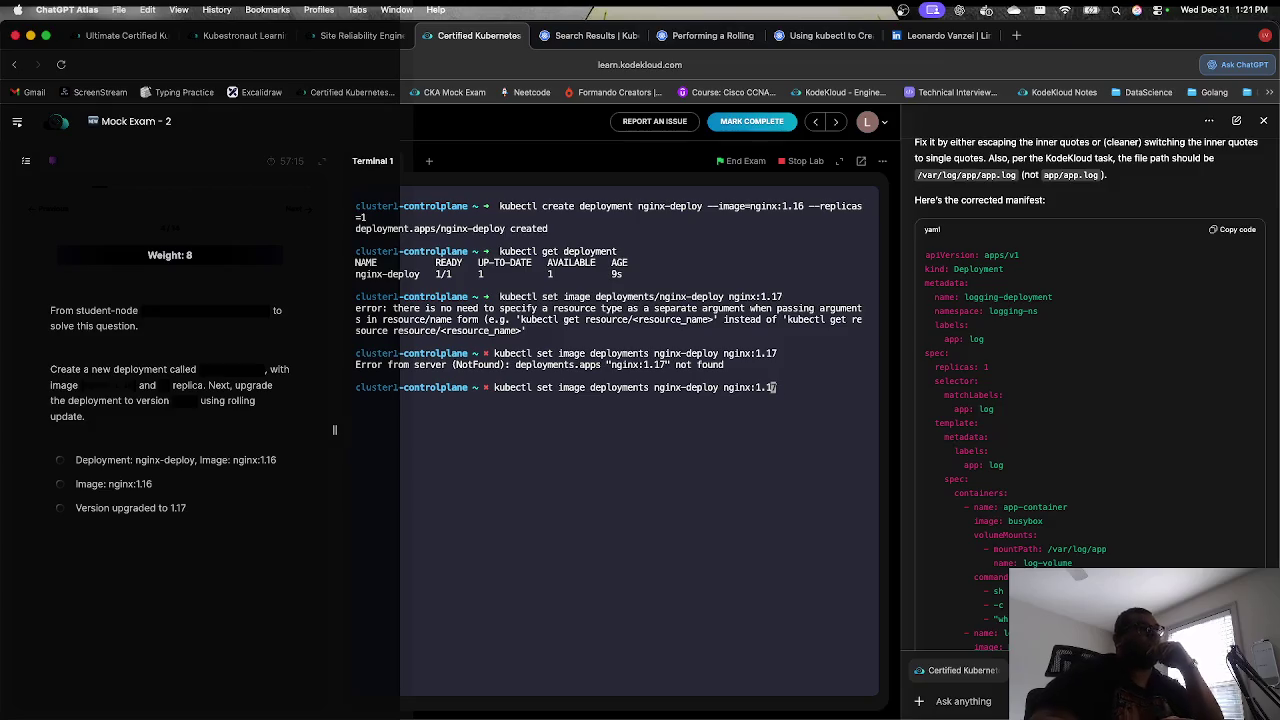
key(Left)
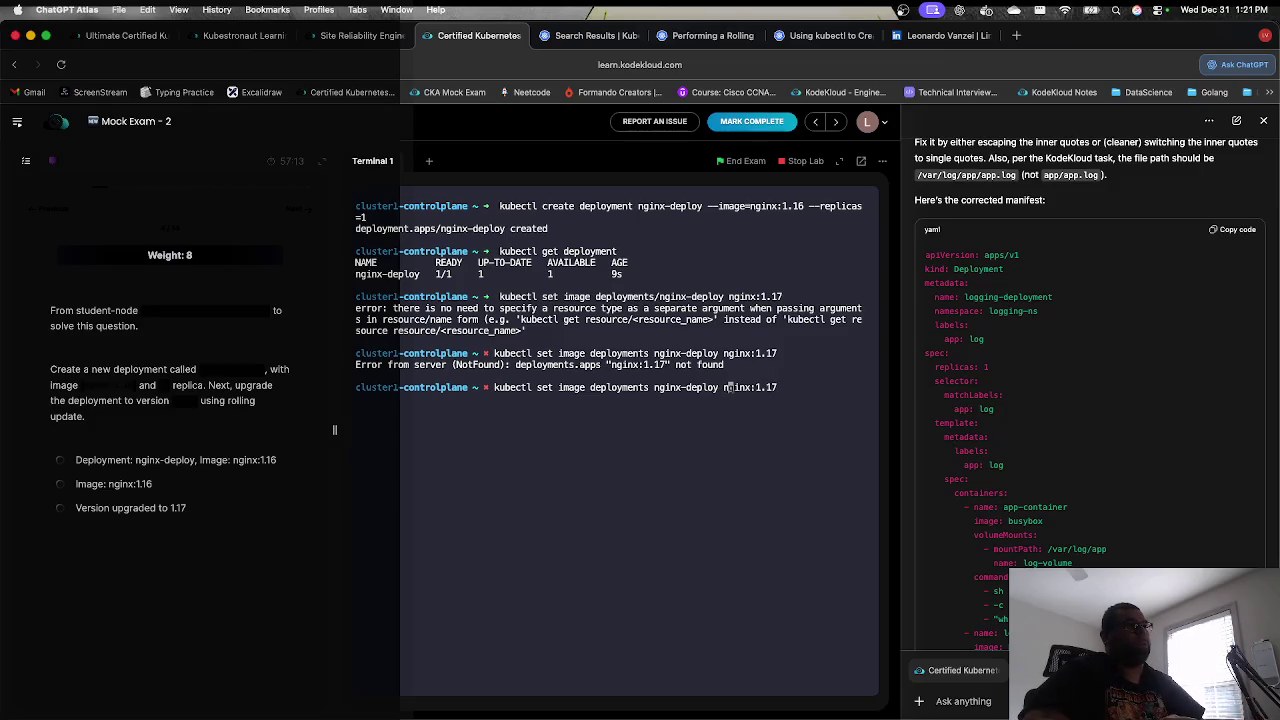
key(Left)
key(Left)
key(Left)
key(BackSpace)
text(/)
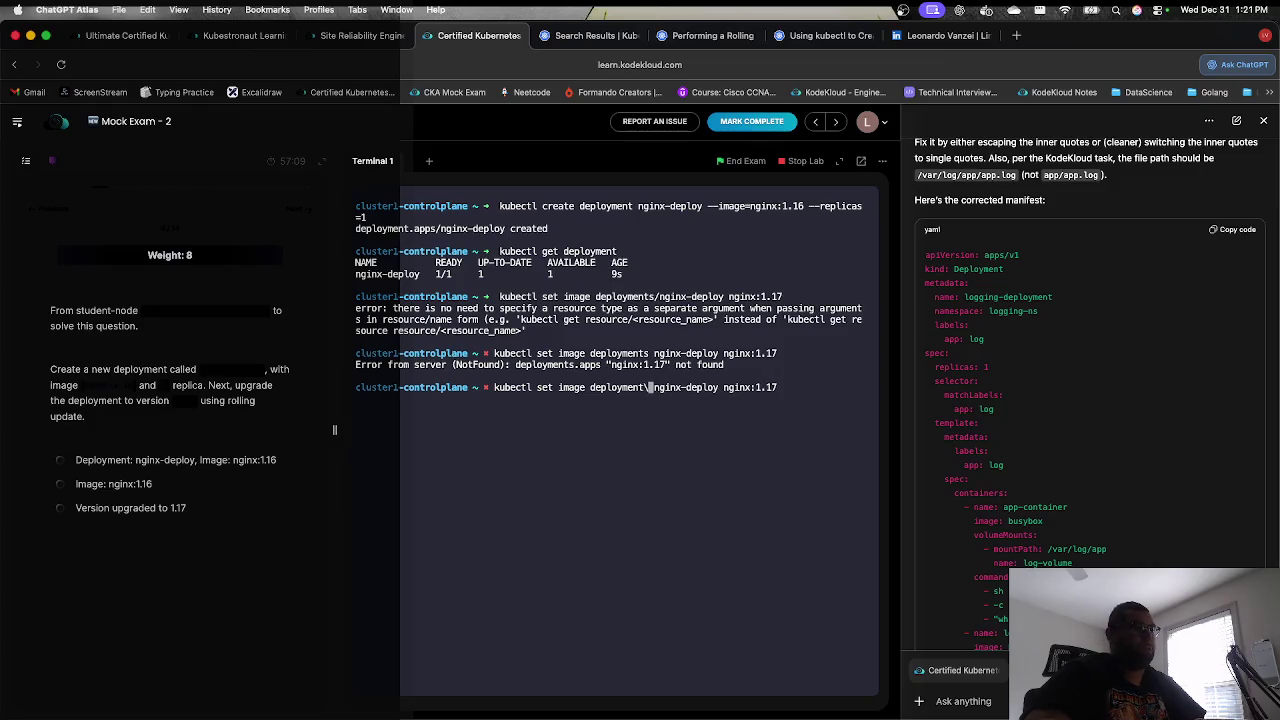
key(Delete)
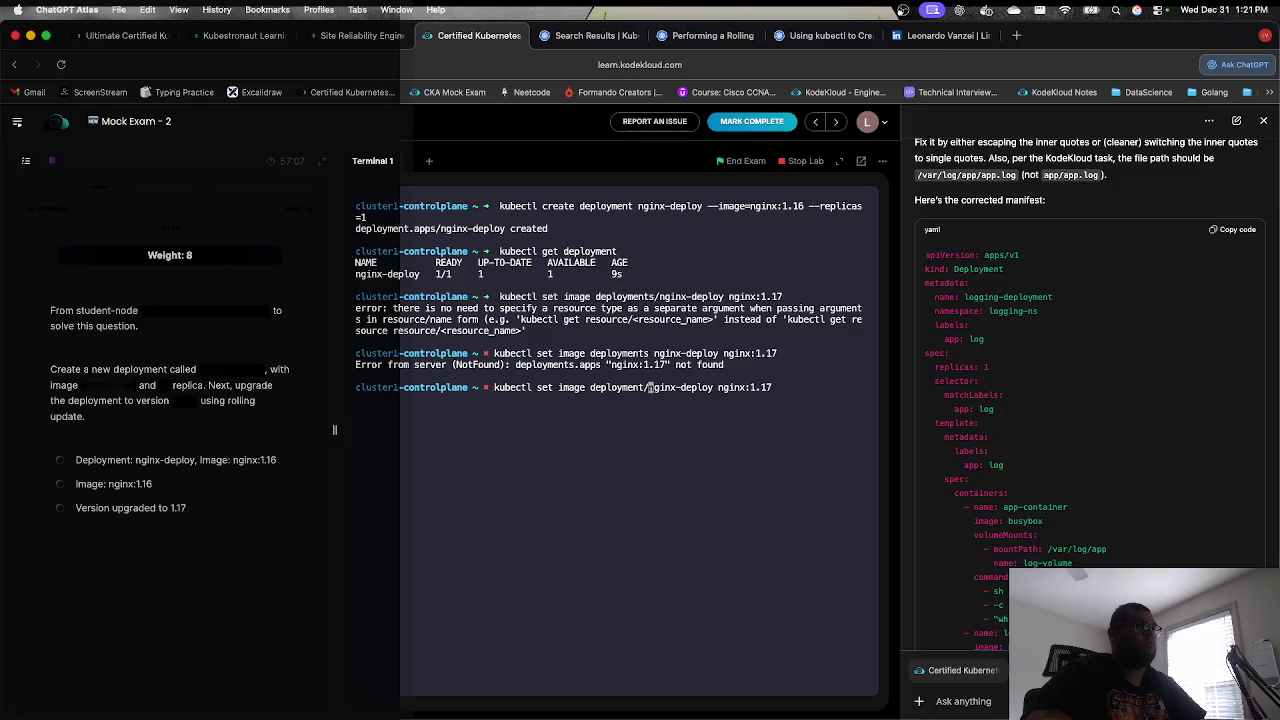
key(Return)
Step: Retry with an --image= flag, then enter kubectl set image --help
key(Up)
key(Left)
key(Left)
key(Left)
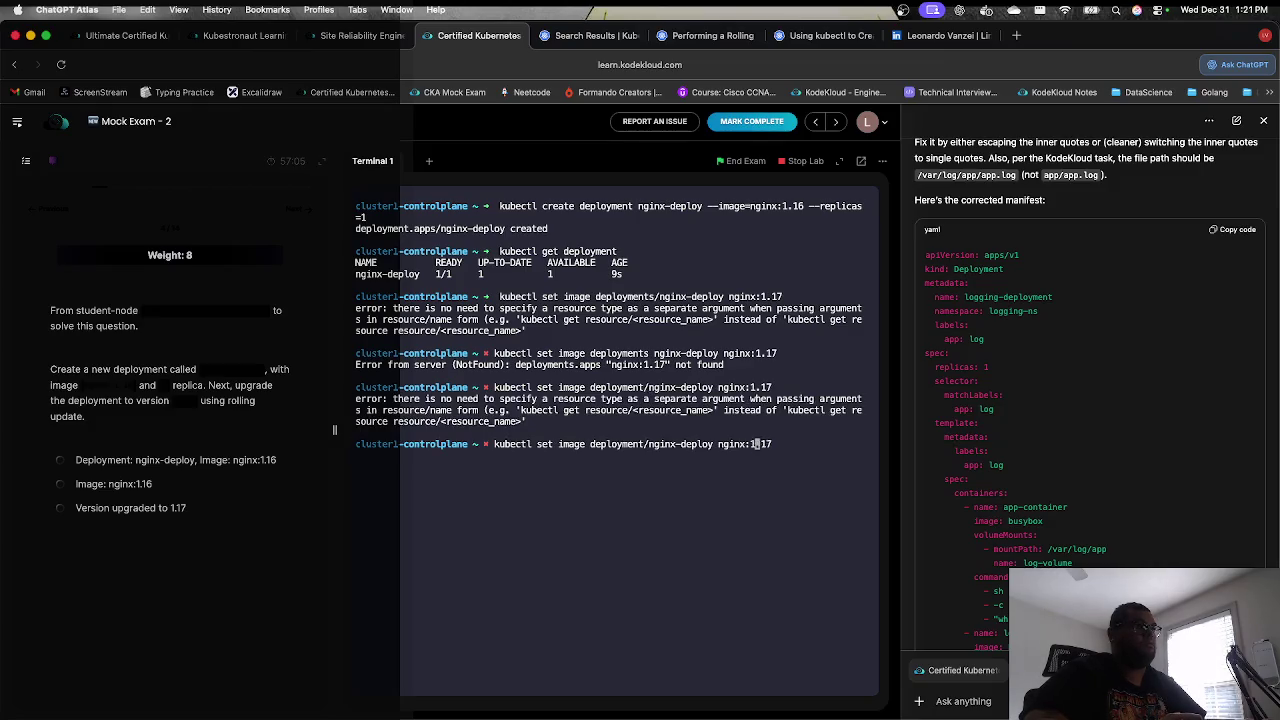
text(--image=)
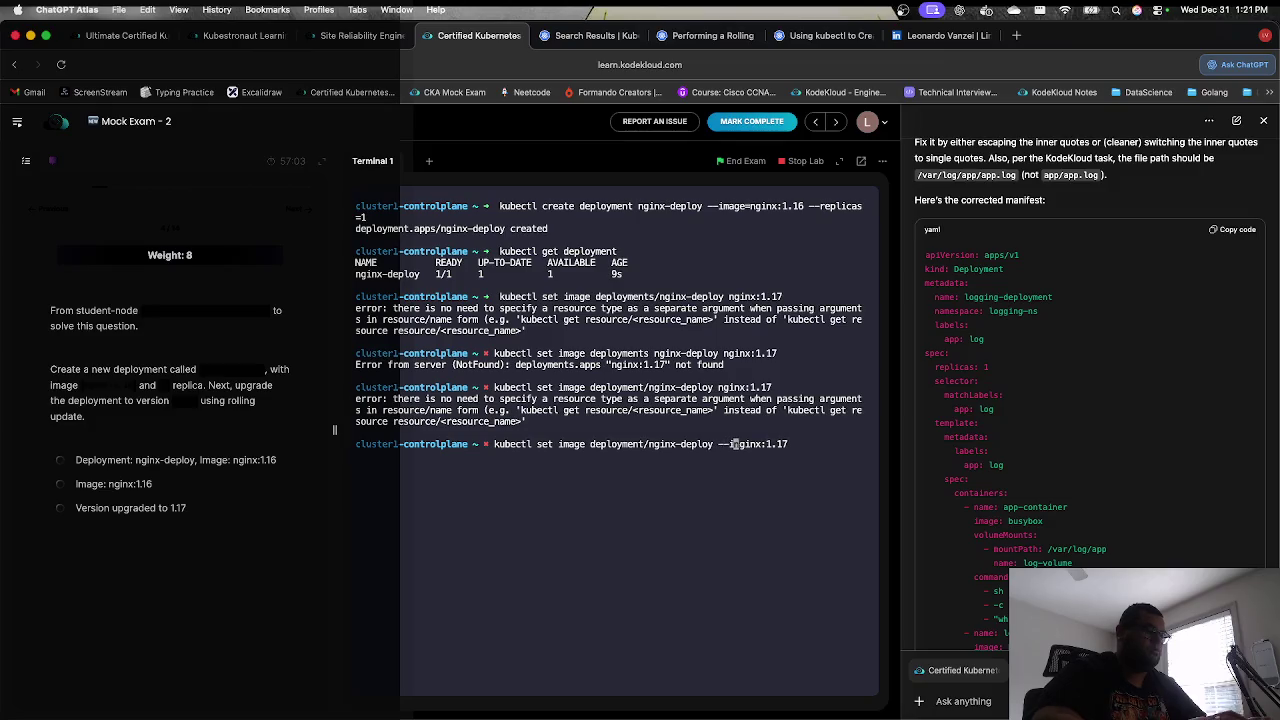
key(Return)
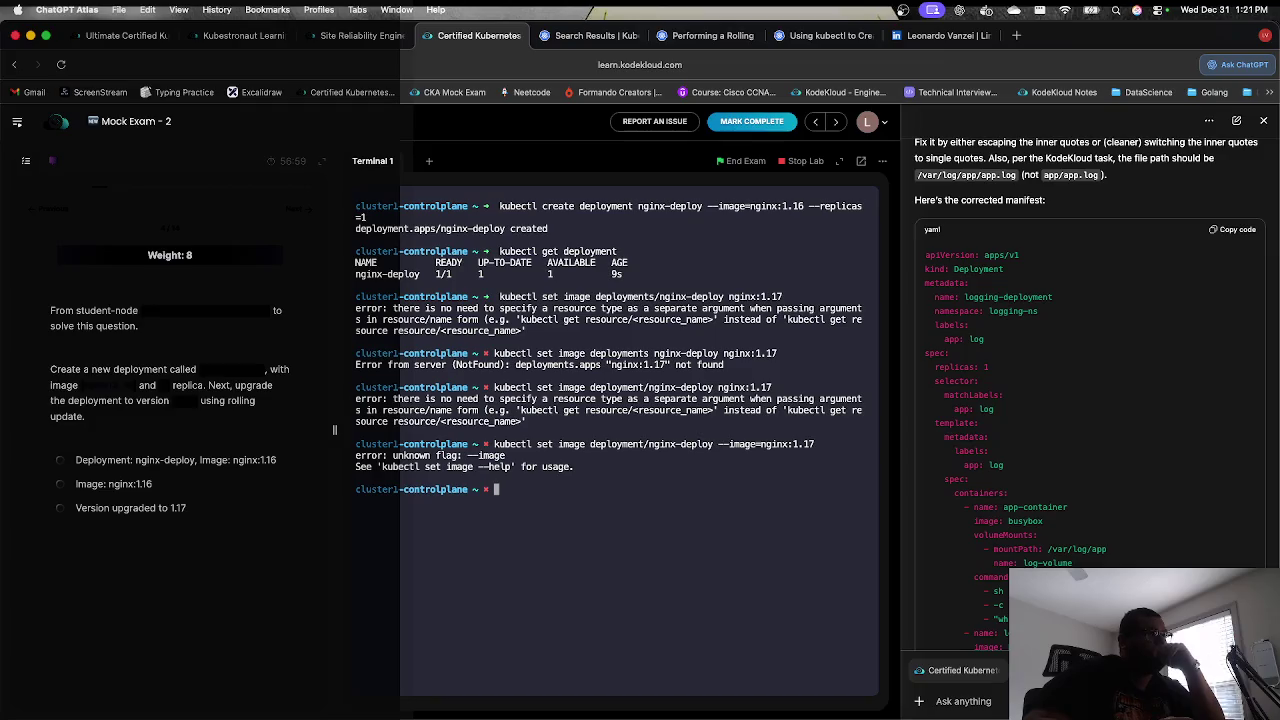
text(kubect)
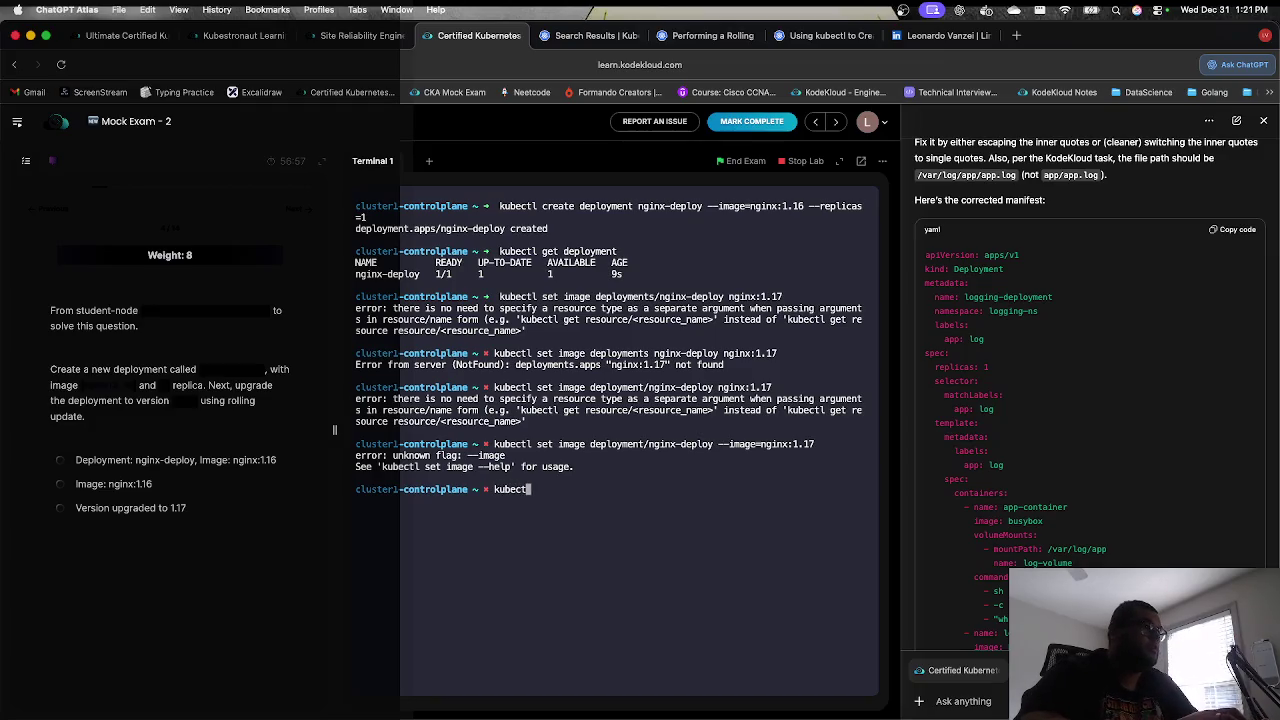
text(l se)
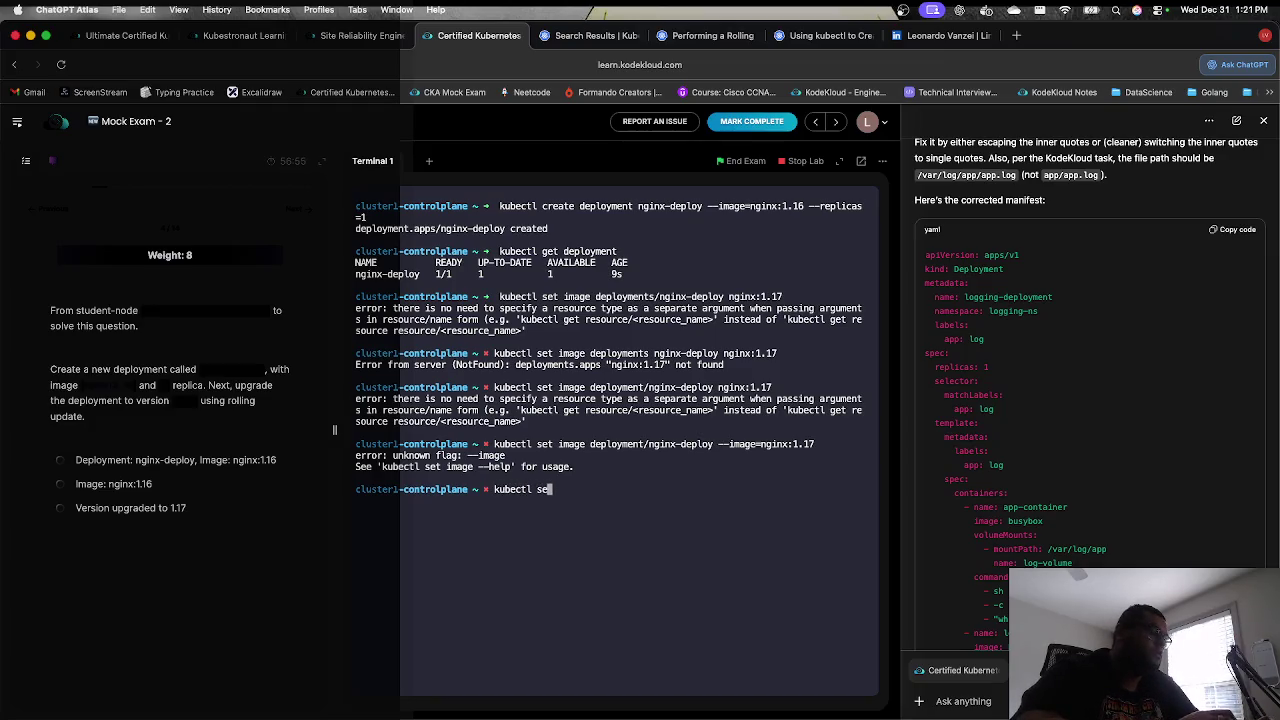
text(t image -)
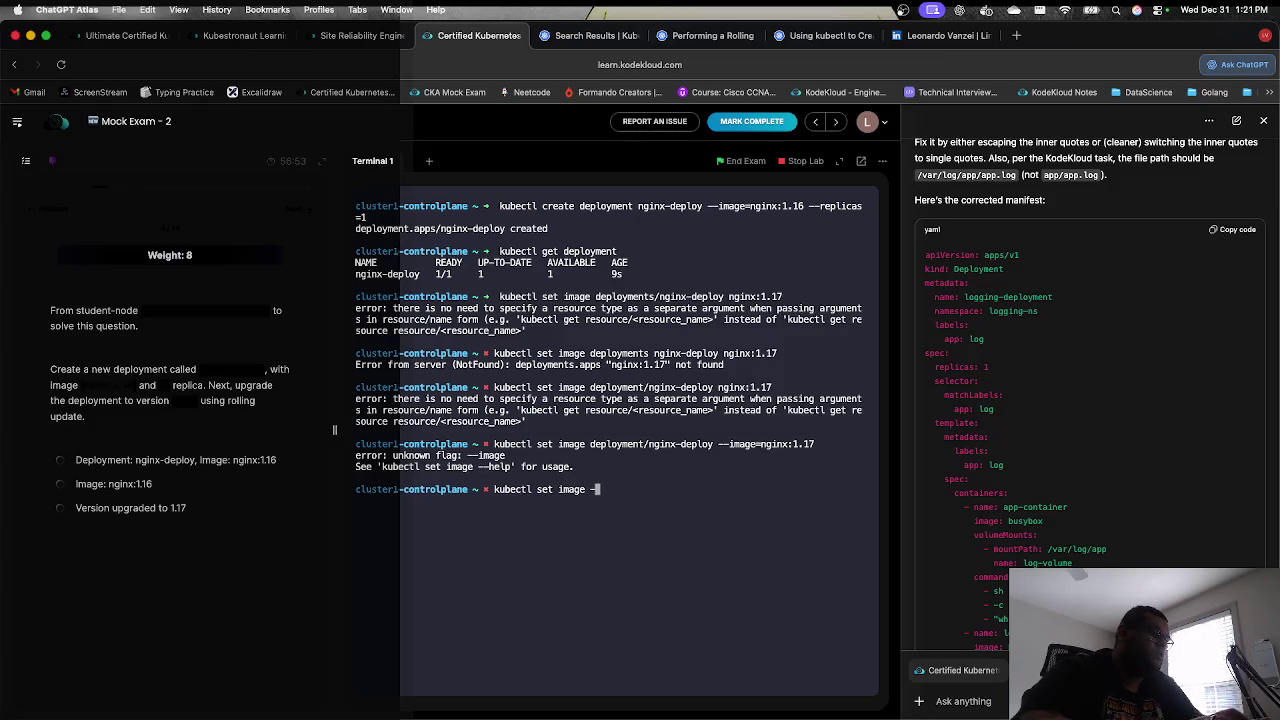
text(-help)
Step: View the set image help and pick out its container=image example syntax
key(Return)
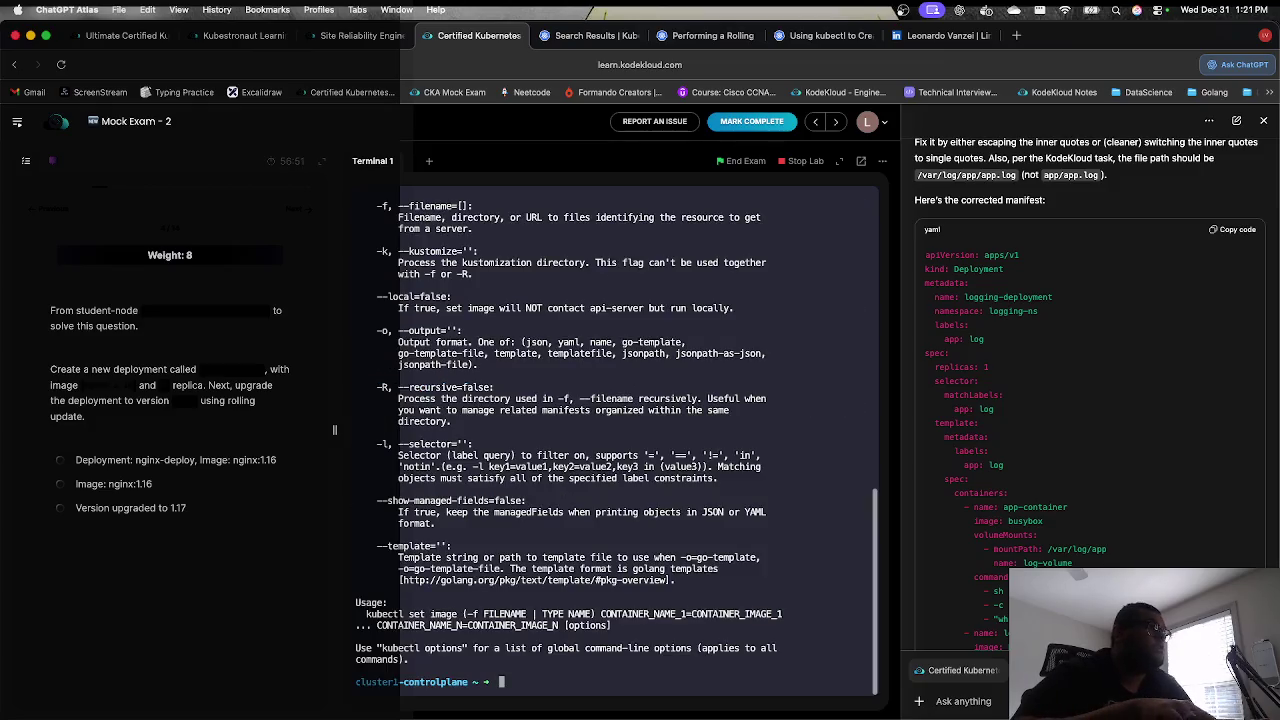
key(Up)
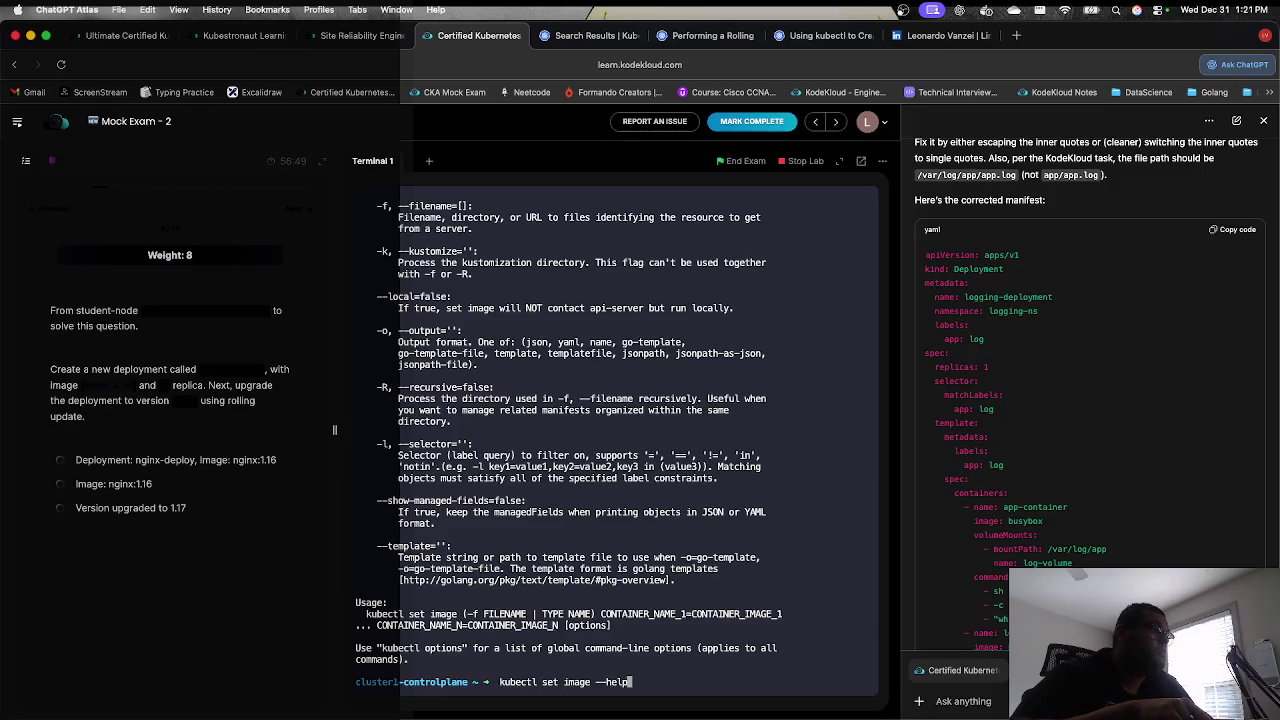
key(Up)
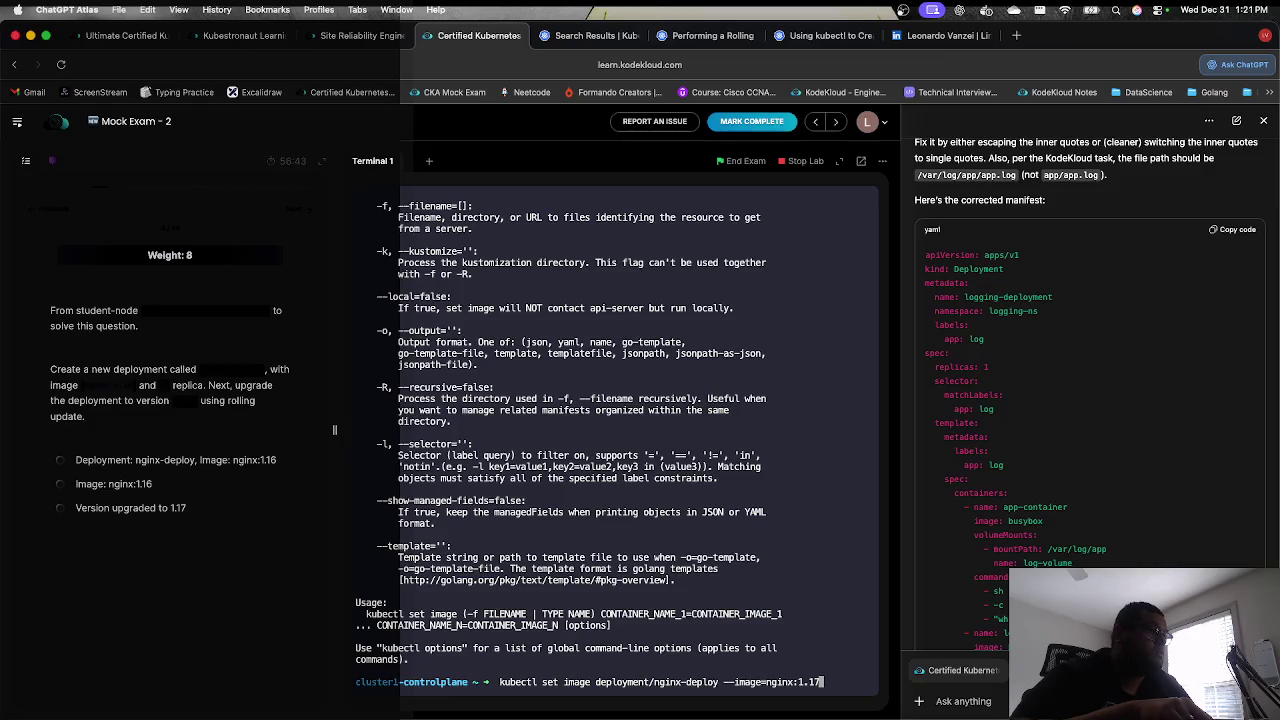
key(Left)
key(Left)
key(Left)
key(Left)
key(Left)
key(Left)
key(Right)
key(Right)
key(Right)
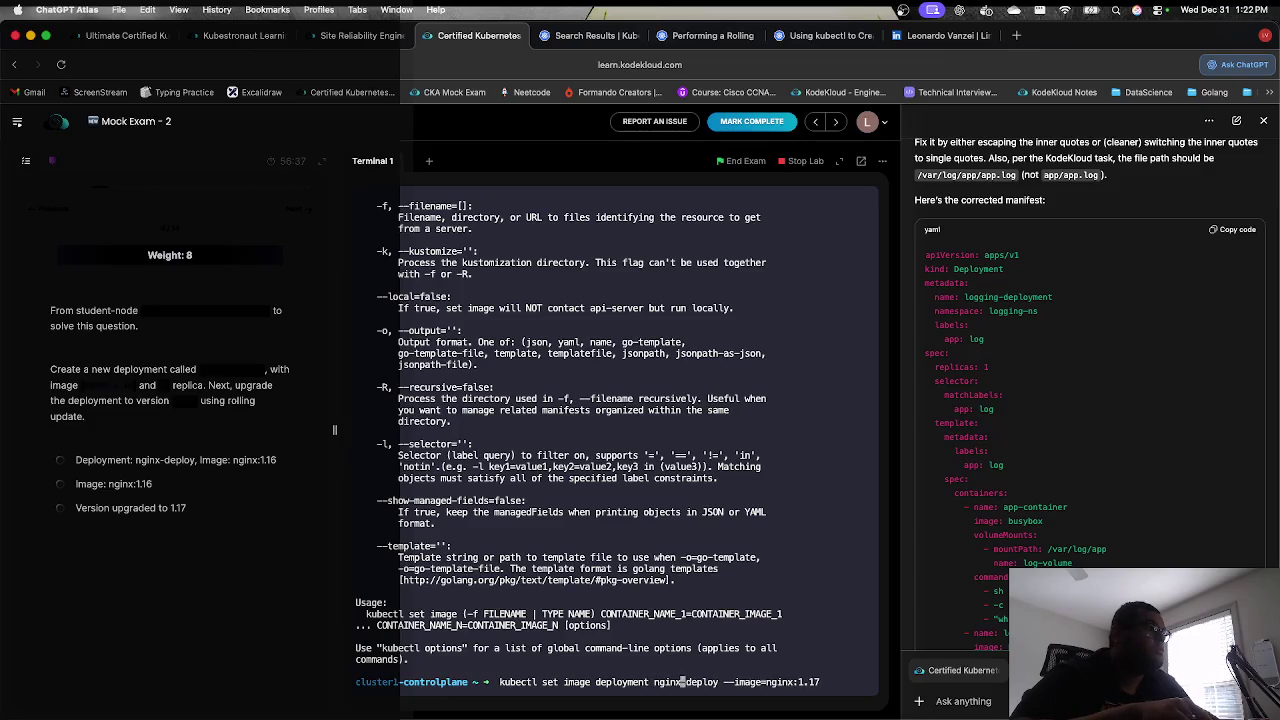
key(Right)
key(Right)
key(Right)
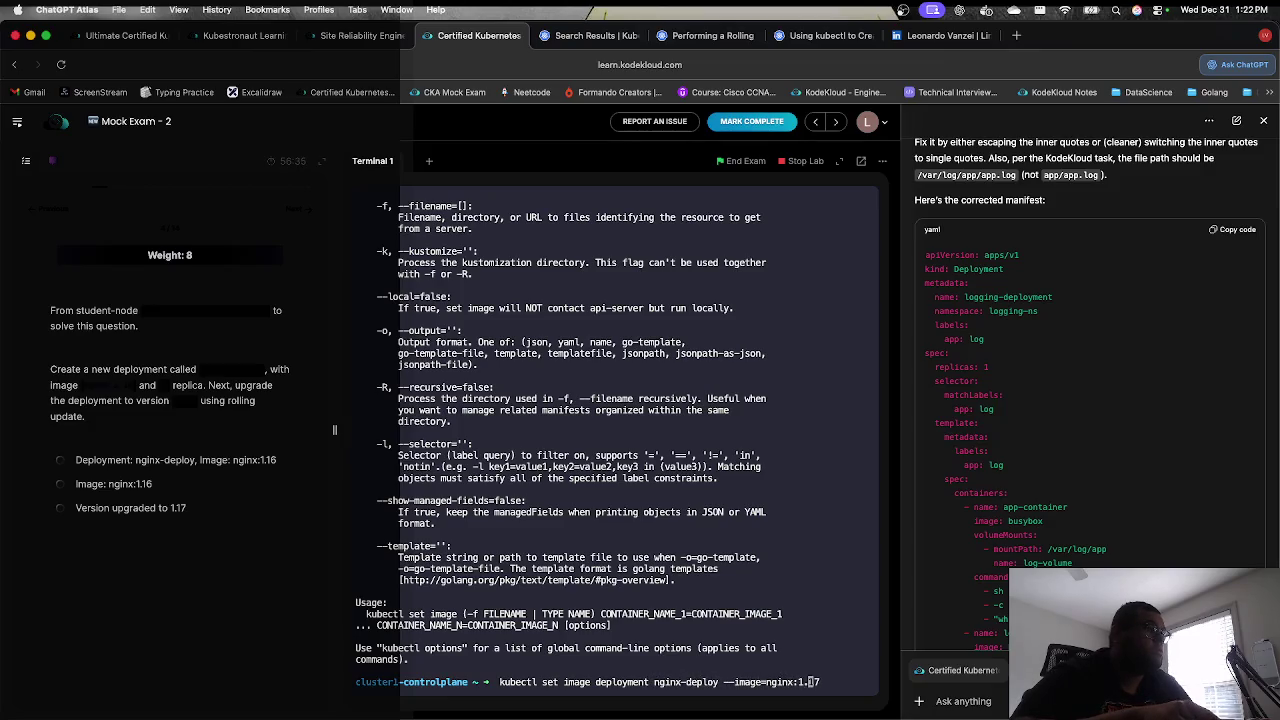
scroll(543, 263, up, 5)
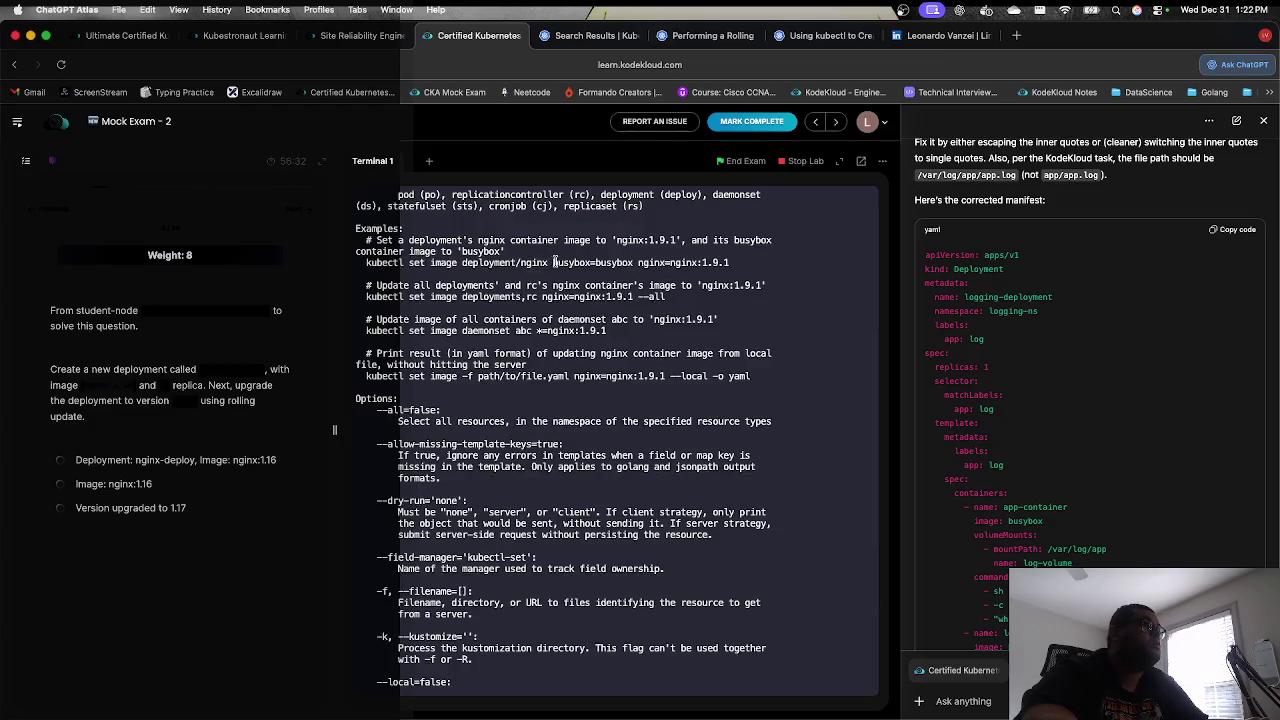
drag(630, 263, 692, 263)
Step: Replace --image= with nginx= so the command sets nginx=nginx:1.17, and run it
key(Left)
key(Left)
key(Left)
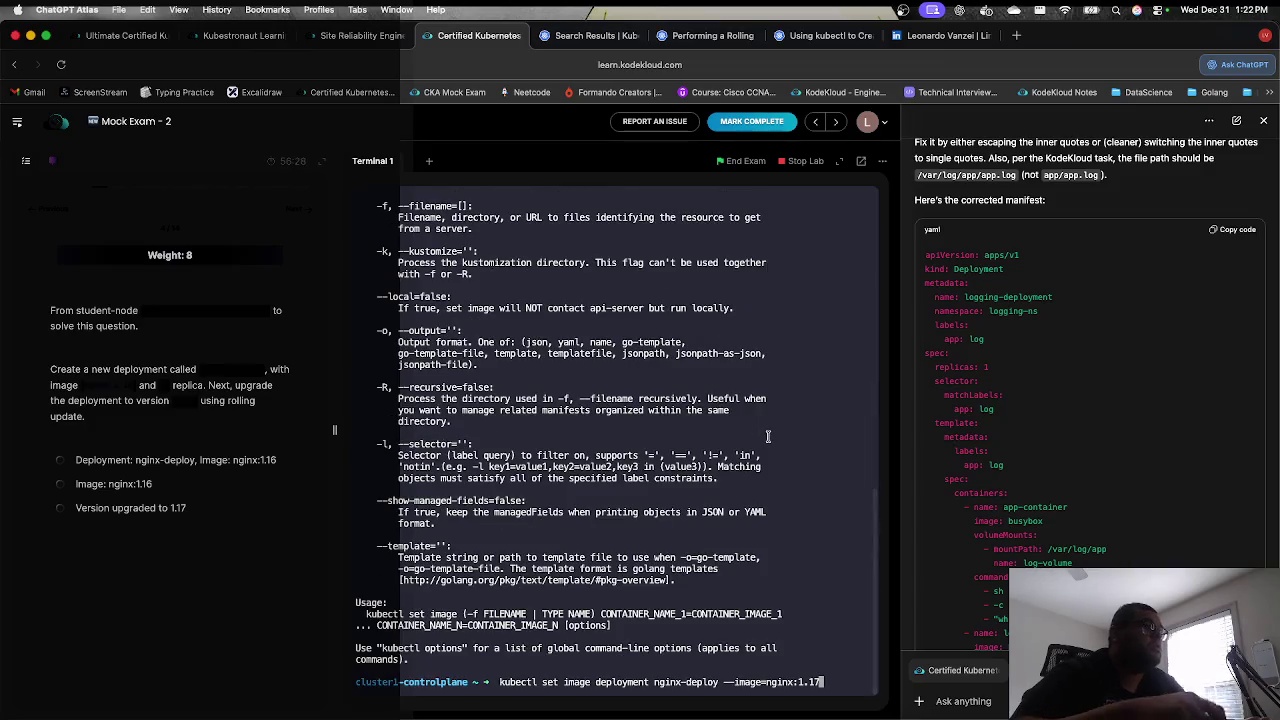
key(Left)
key(Left)
key(Left)
key(BackSpace)
key(BackSpace)
key(BackSpace)
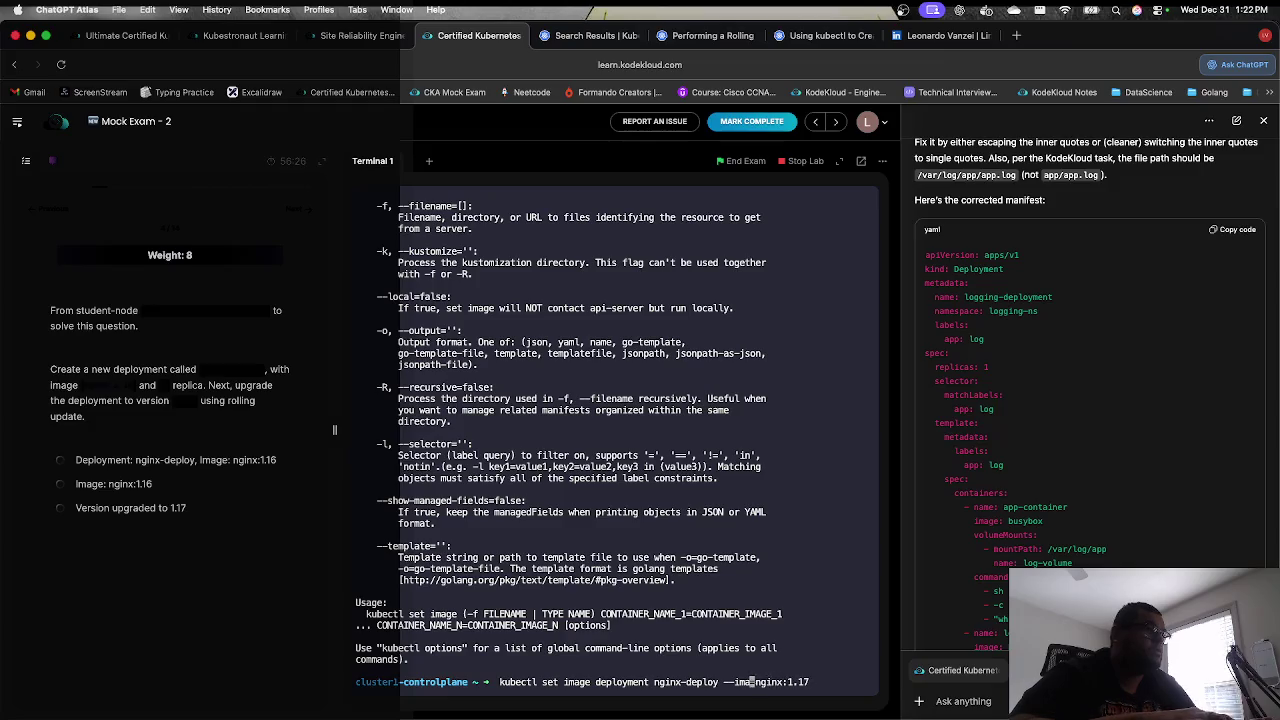
text(nginx=)
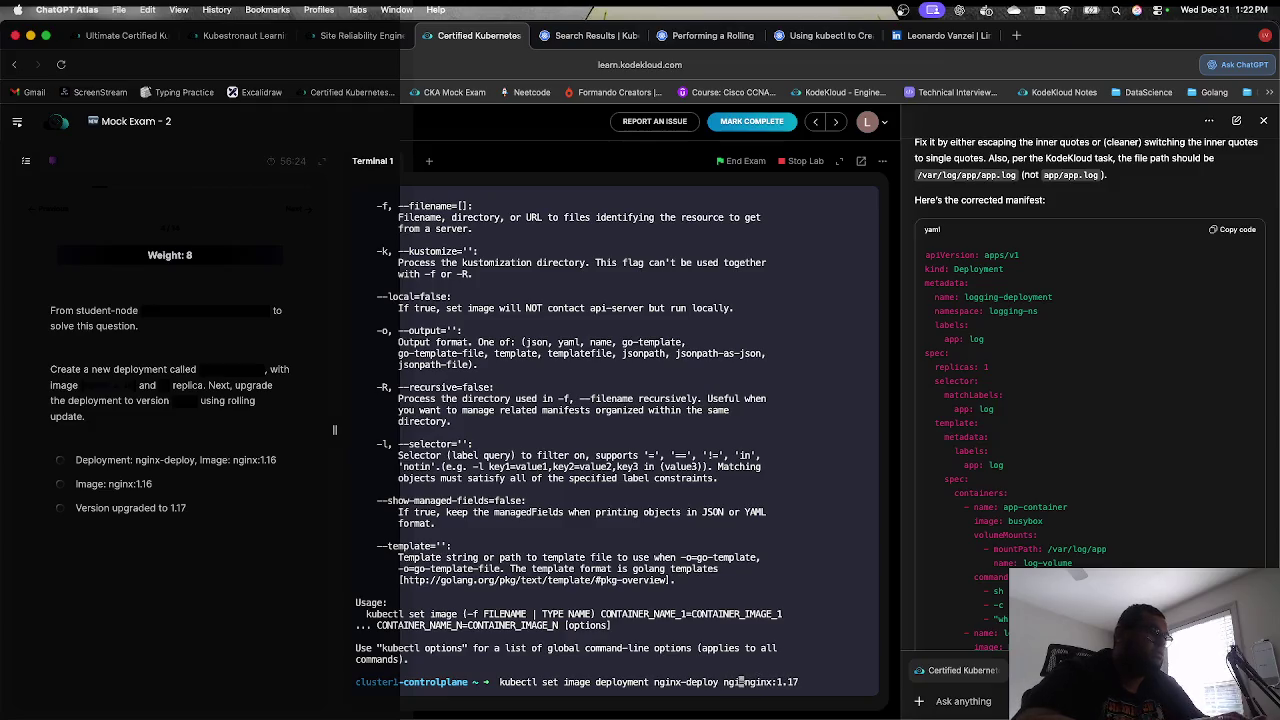
key(Return)
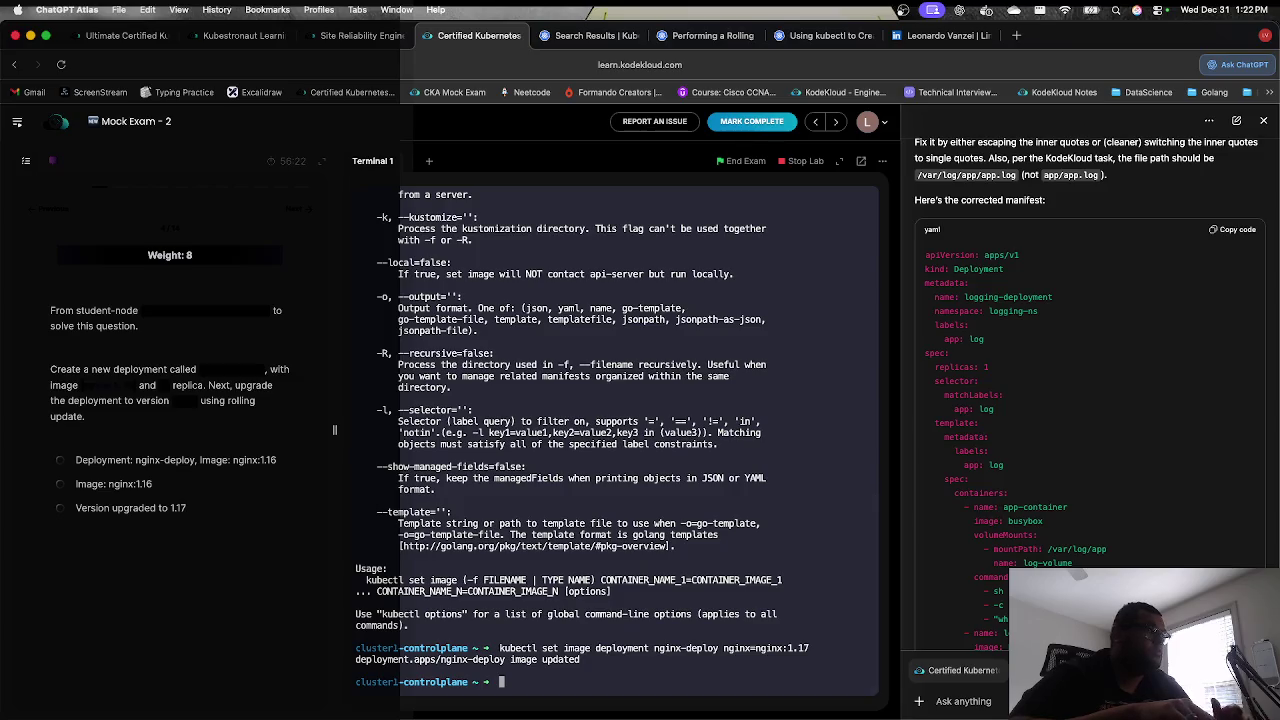
Step: Show the rollout history of deployment nginx-deploy, listing revisions 1 and 2
text(kubectl )
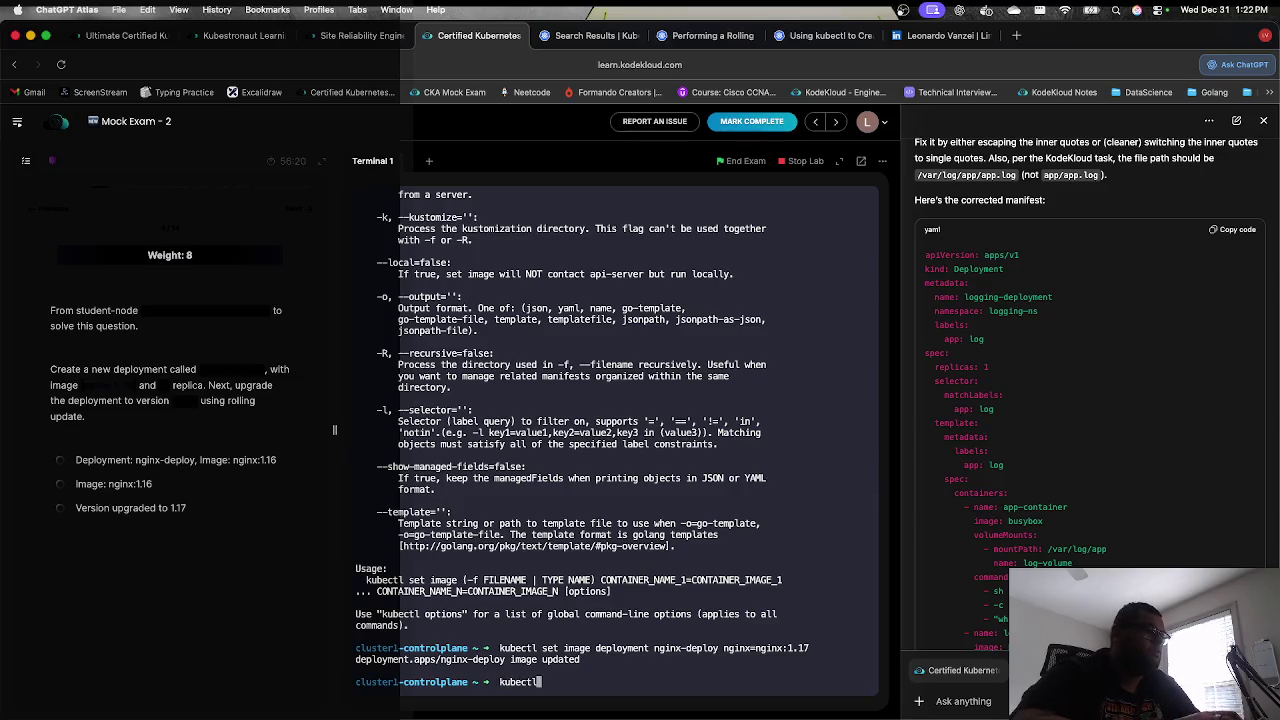
text(rollout )
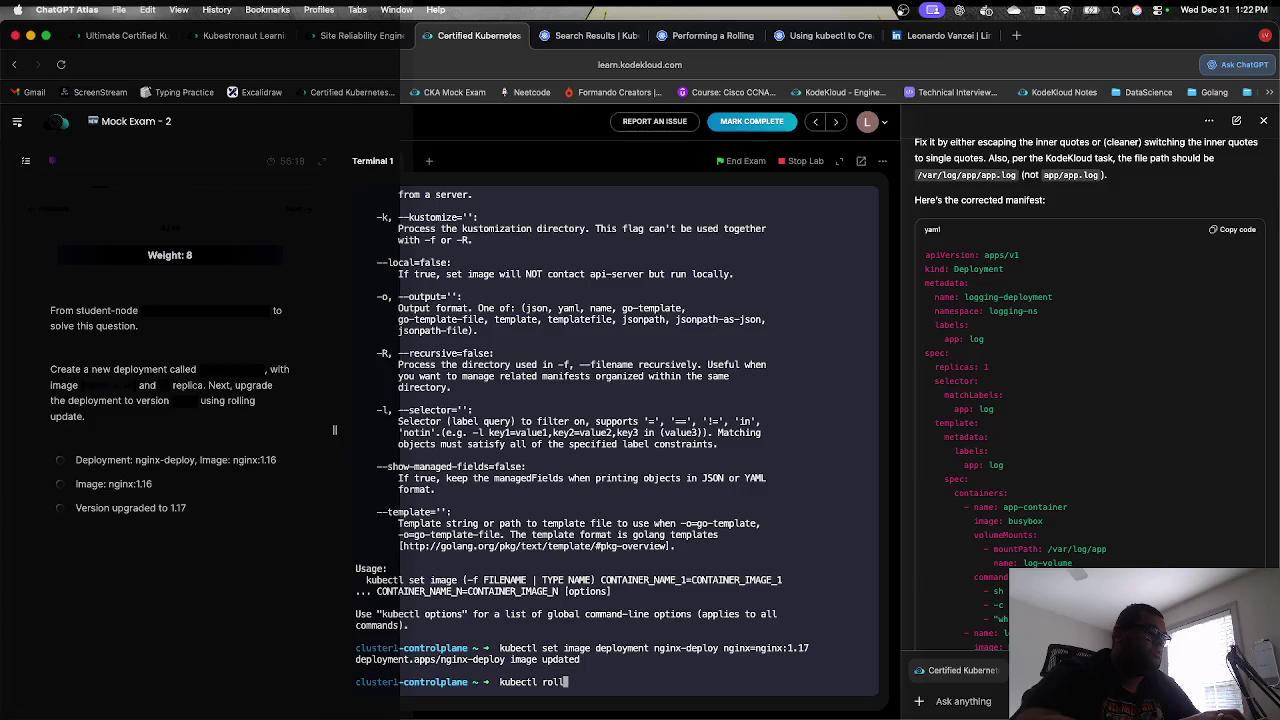
text(history)
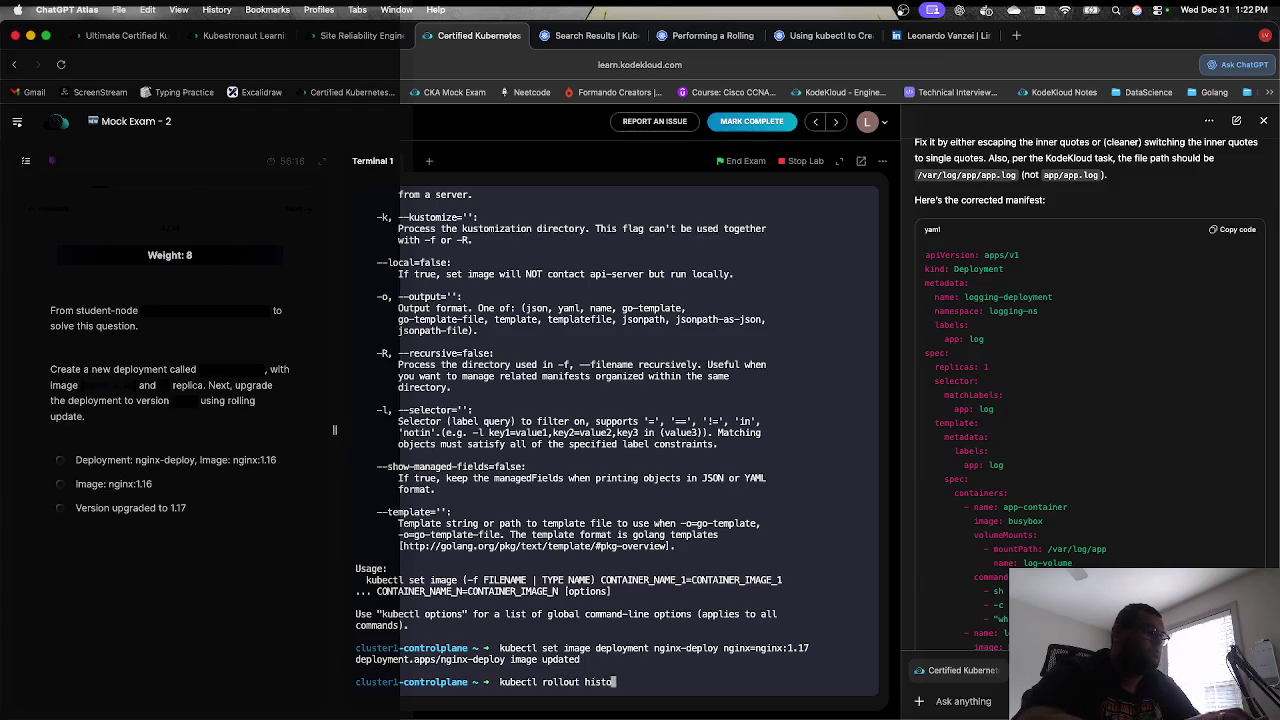
key(Return)
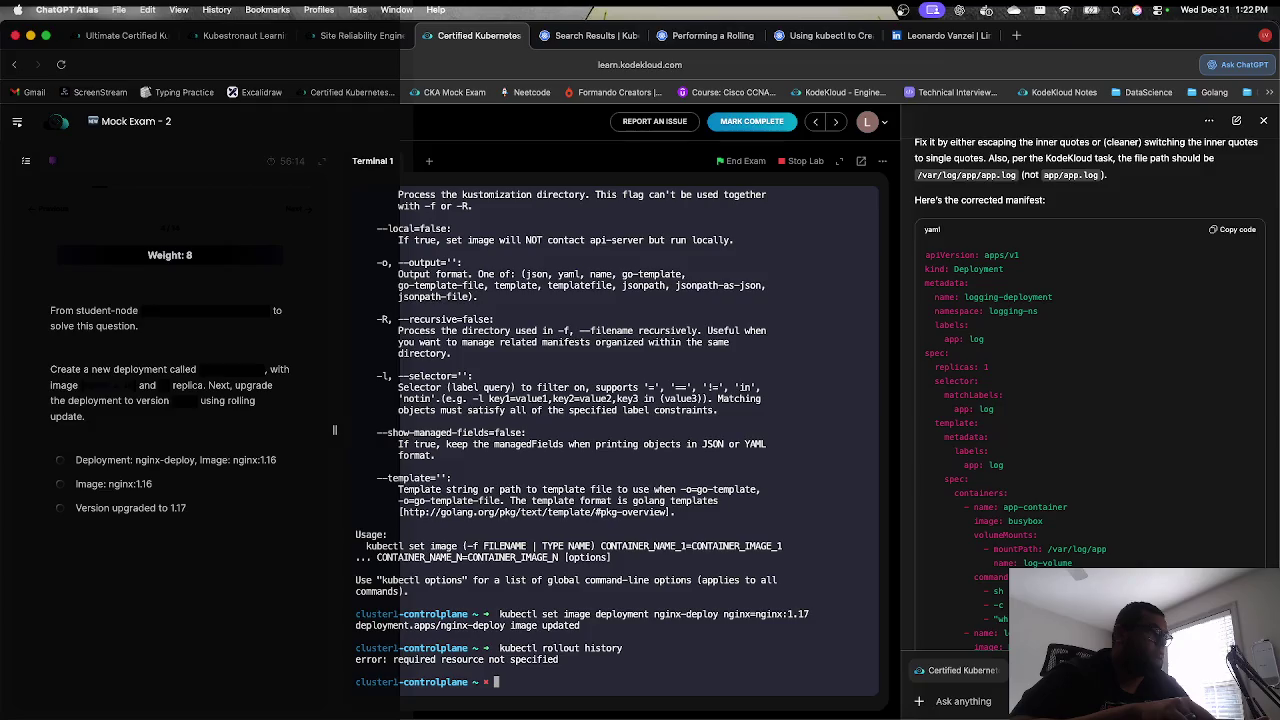
key(Up)
key(Left)
key(Left)
key(Left)
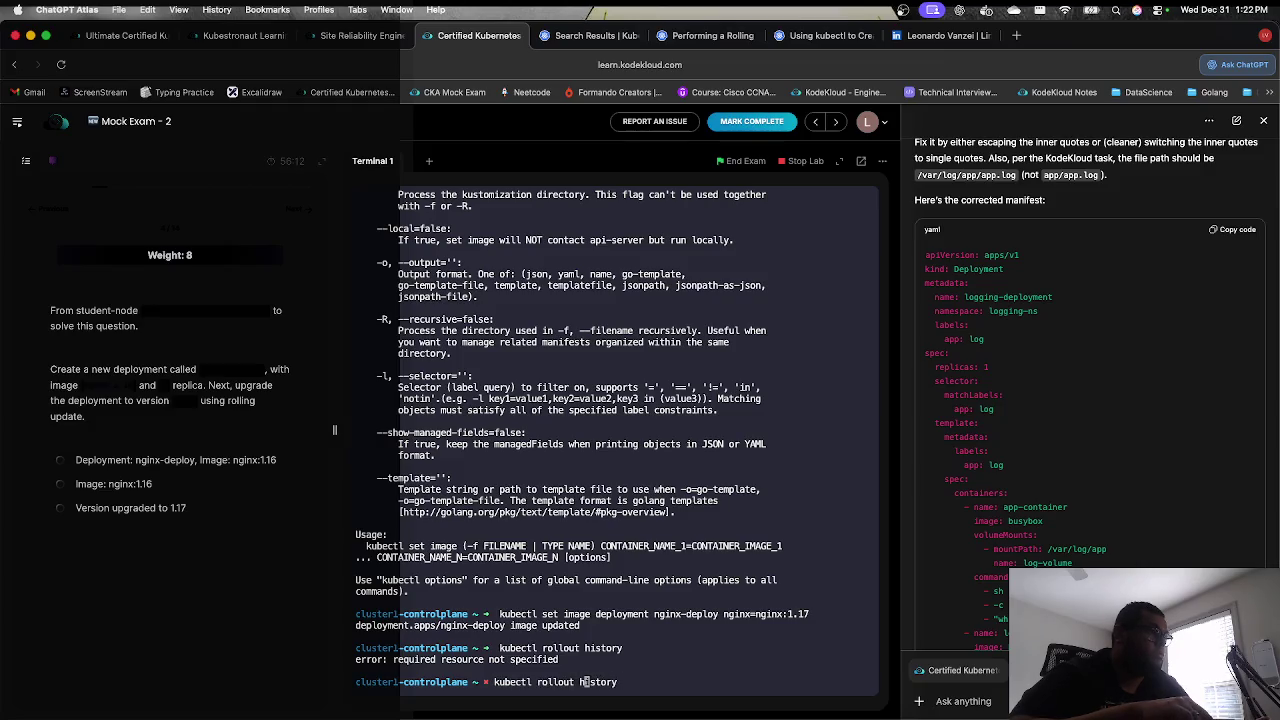
key(Right)
key(Right)
key(Right)
text(deployment)
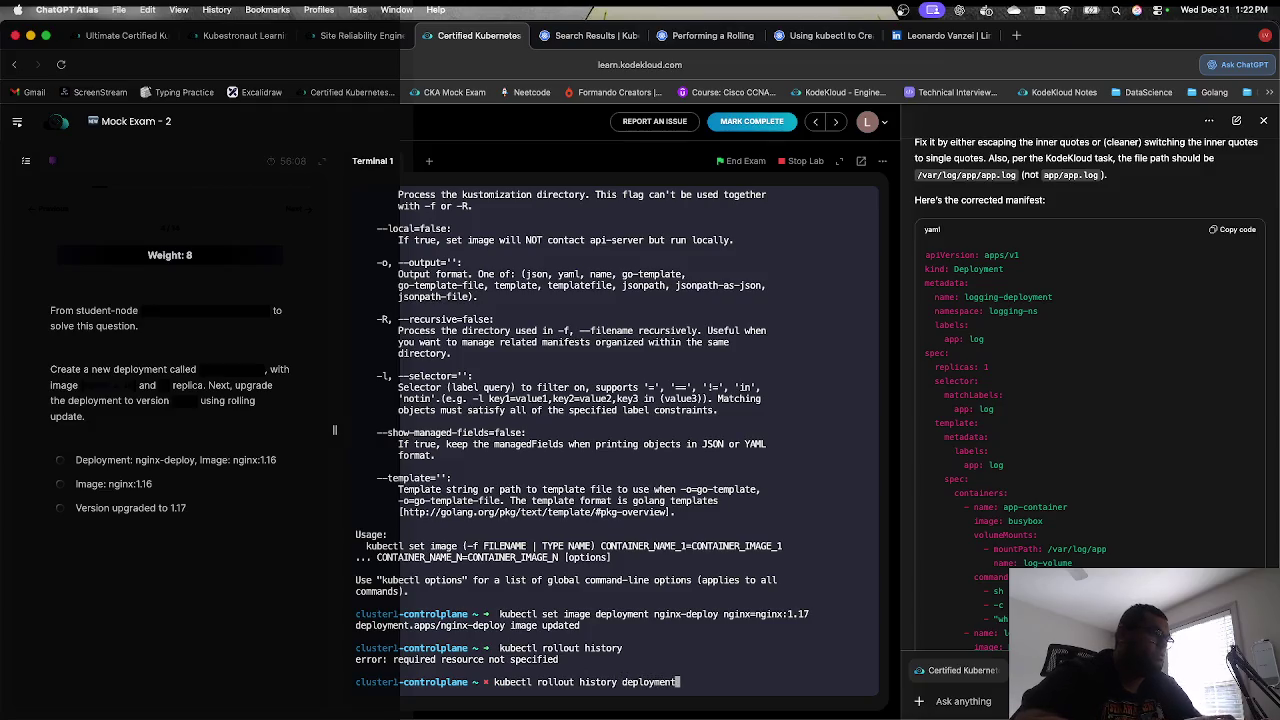
text(/)
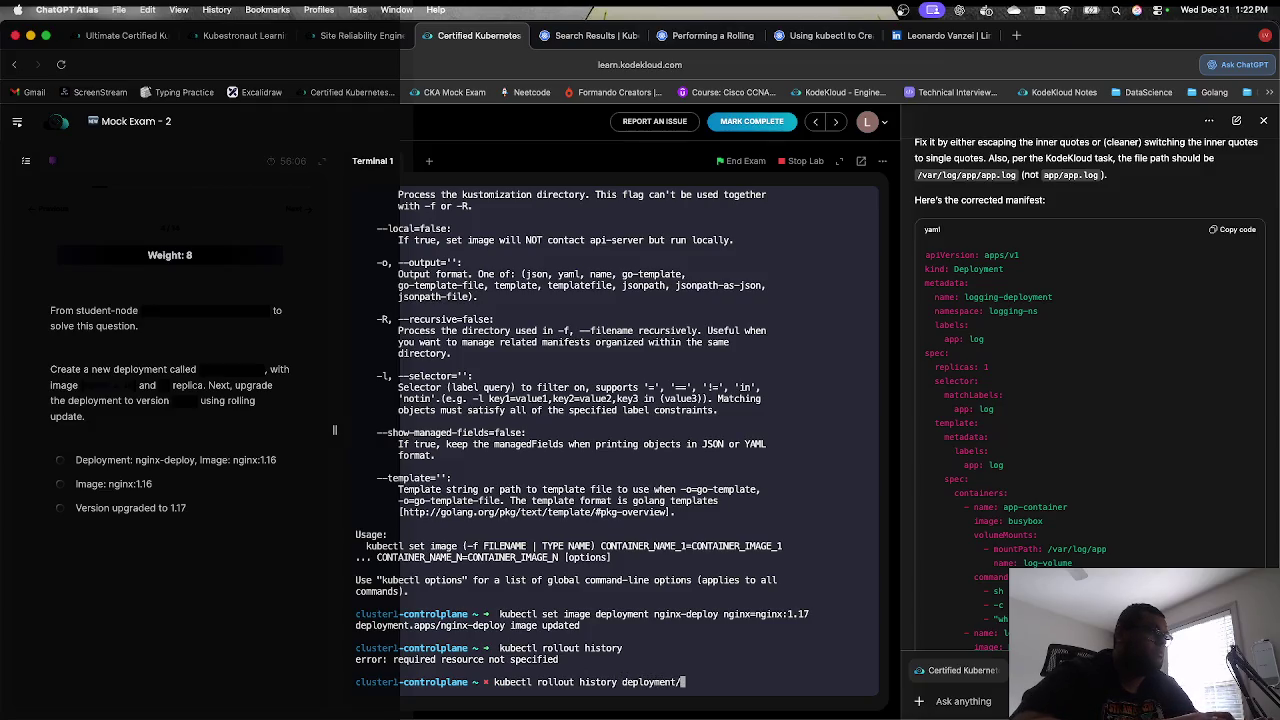
key(BackSpace)
text(nginx-deploy)
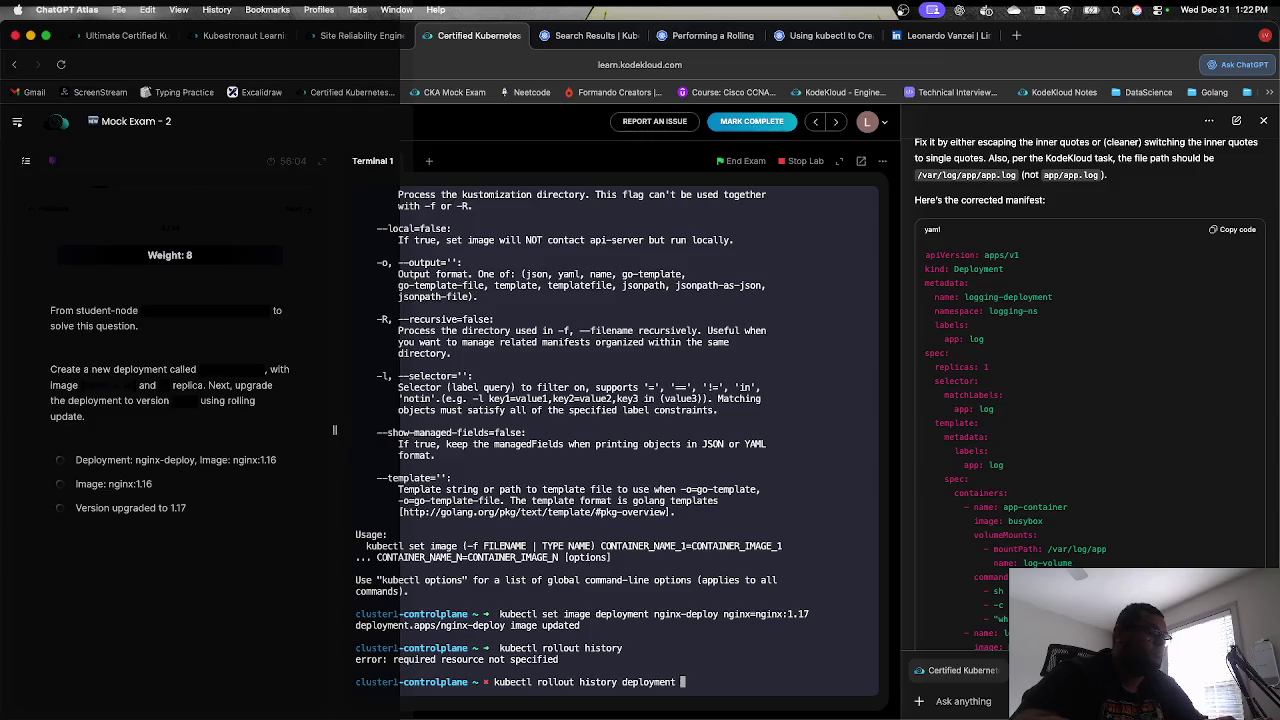
key(Return)
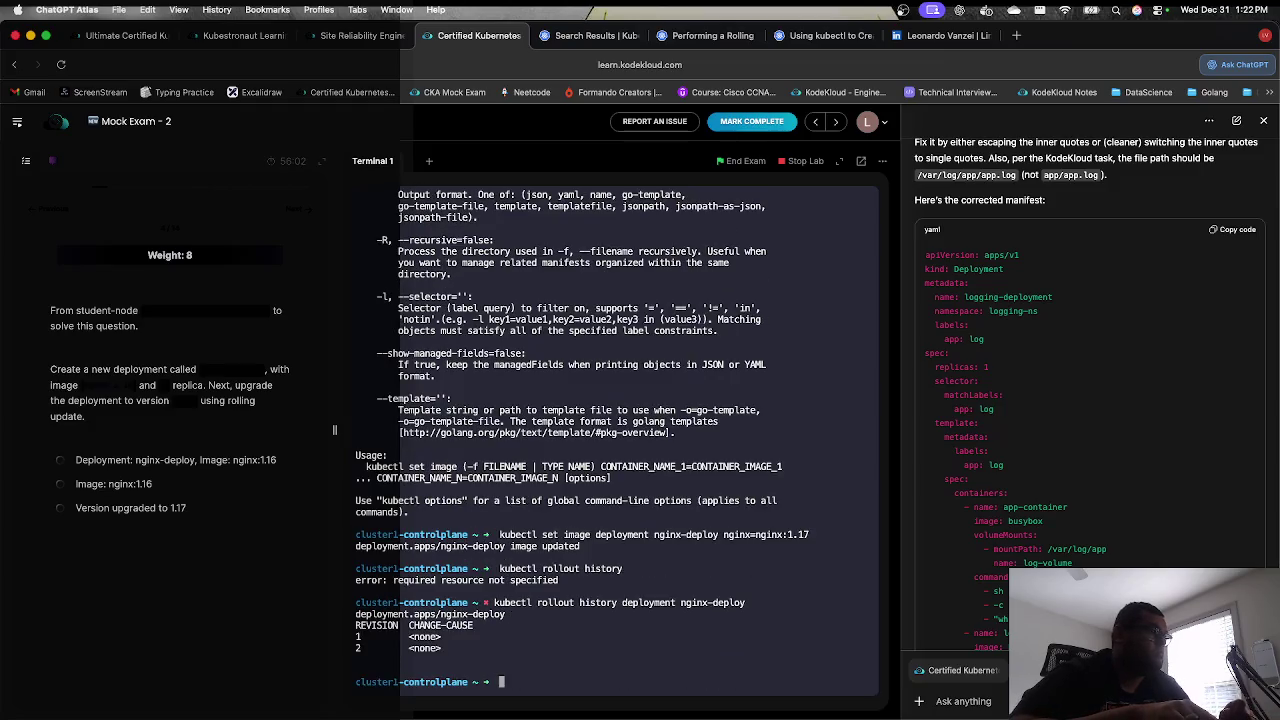
Step: Run kubectl describe deployment nginx-deploy to confirm image nginx:1.17
text(kubec)
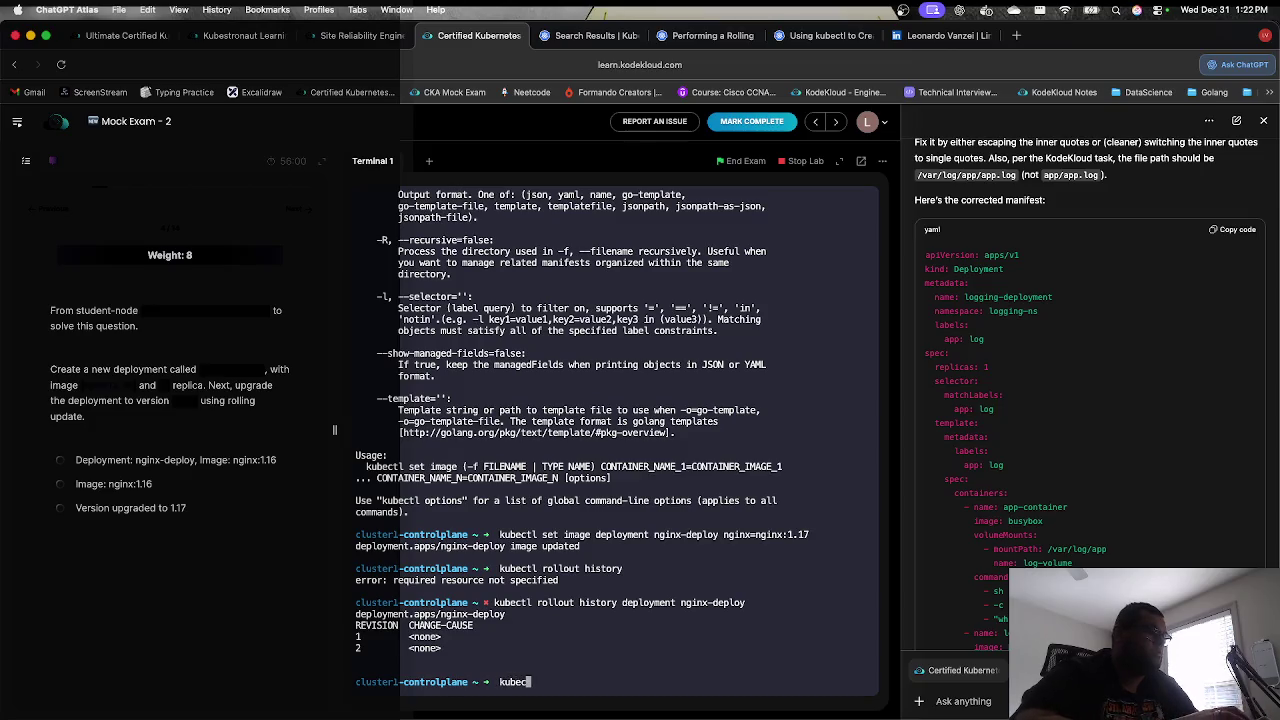
text(tl deswcribe de)
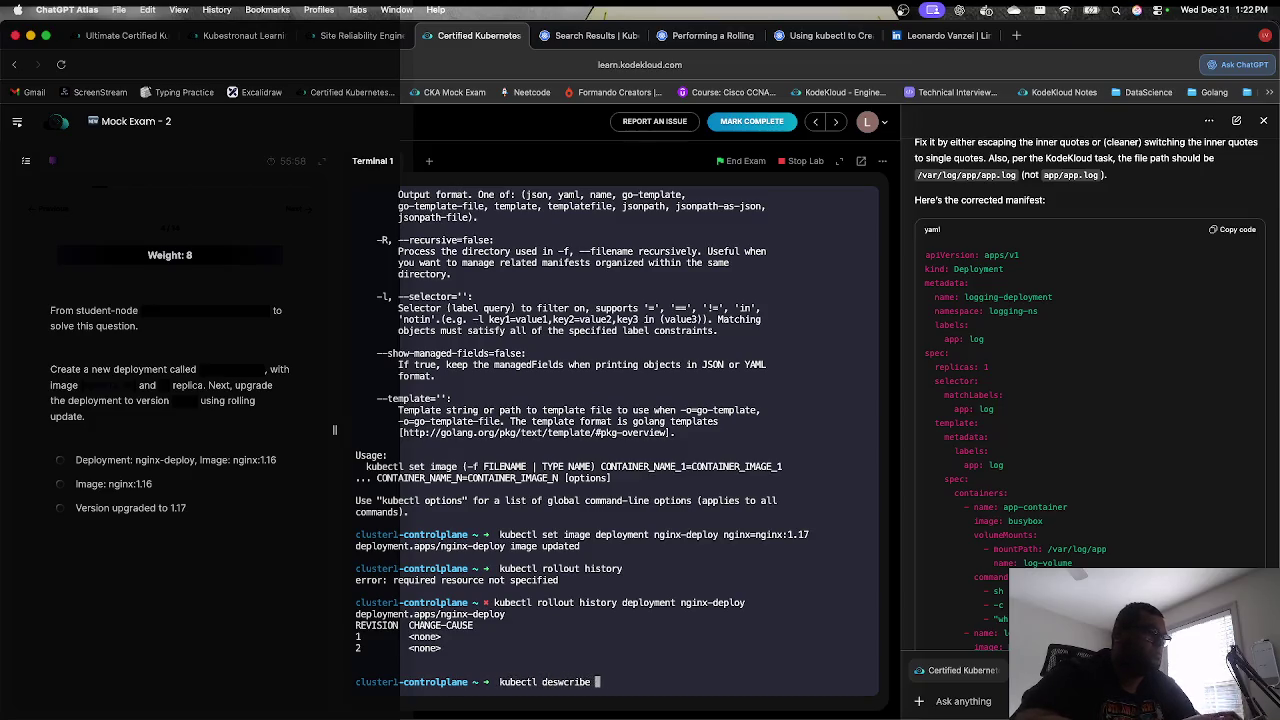
key(BackSpace)
key(BackSpace)
key(BackSpace)
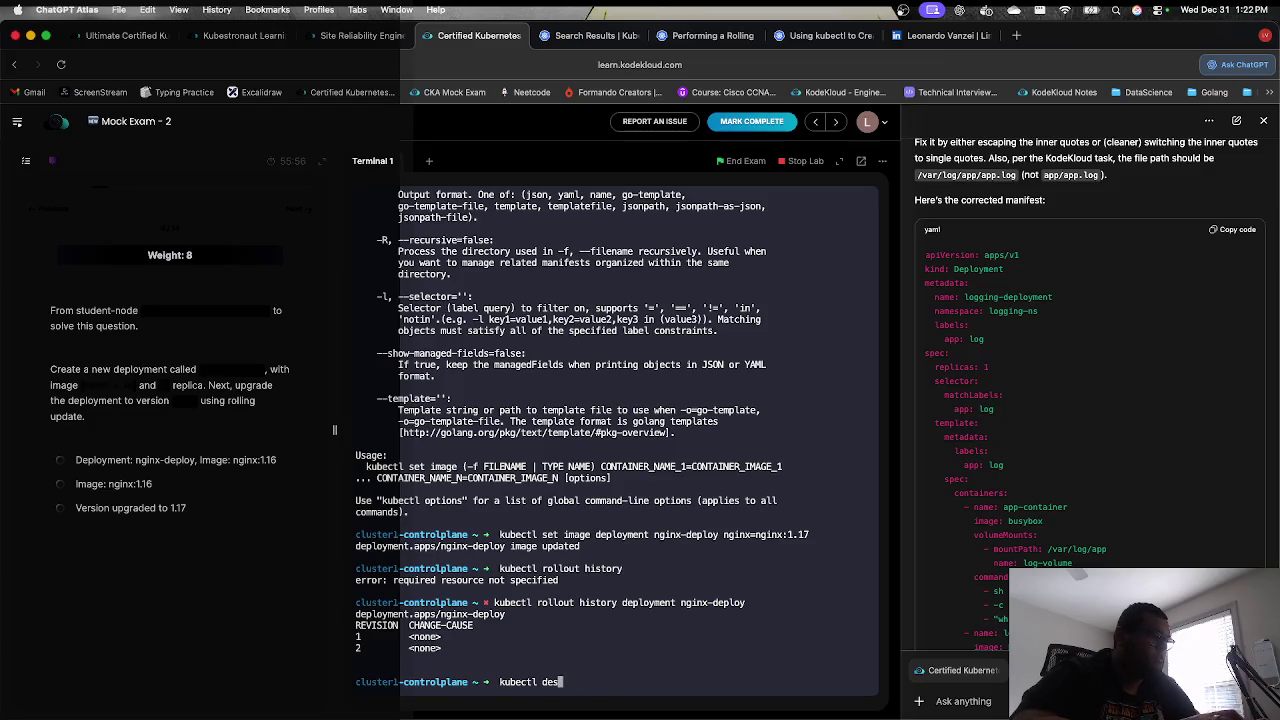
text(cribe deplo)
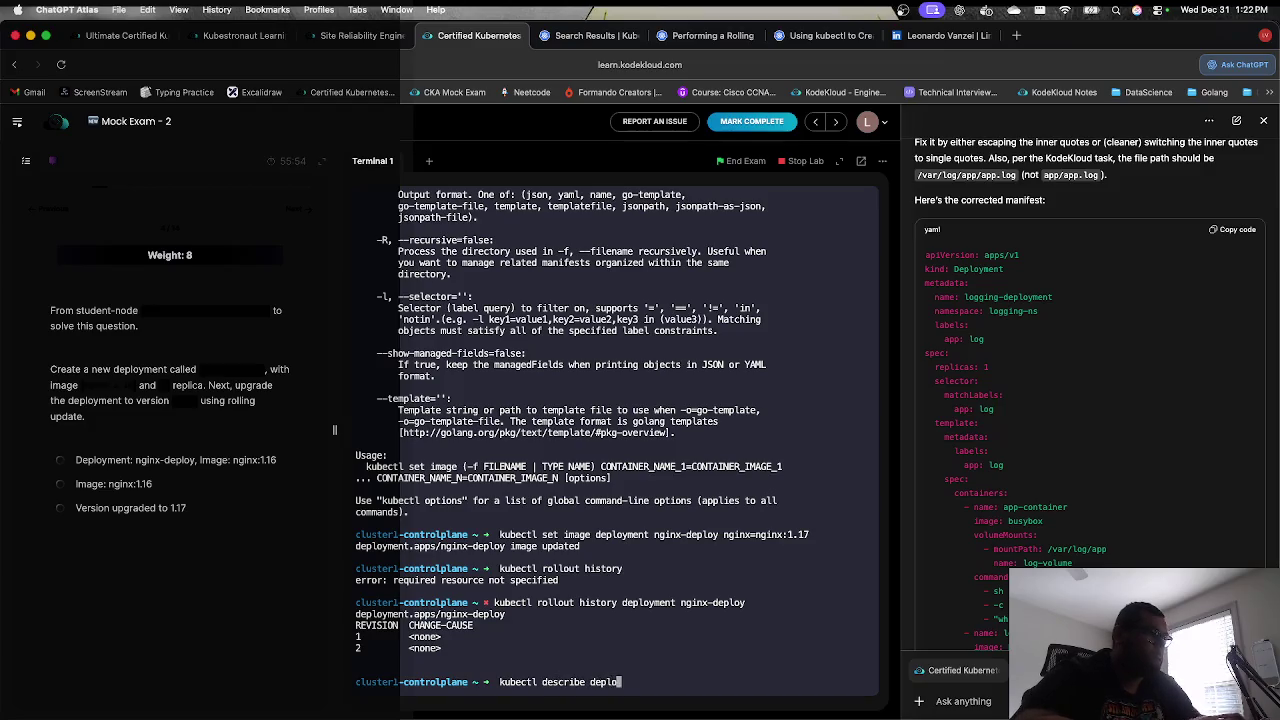
text(yment )
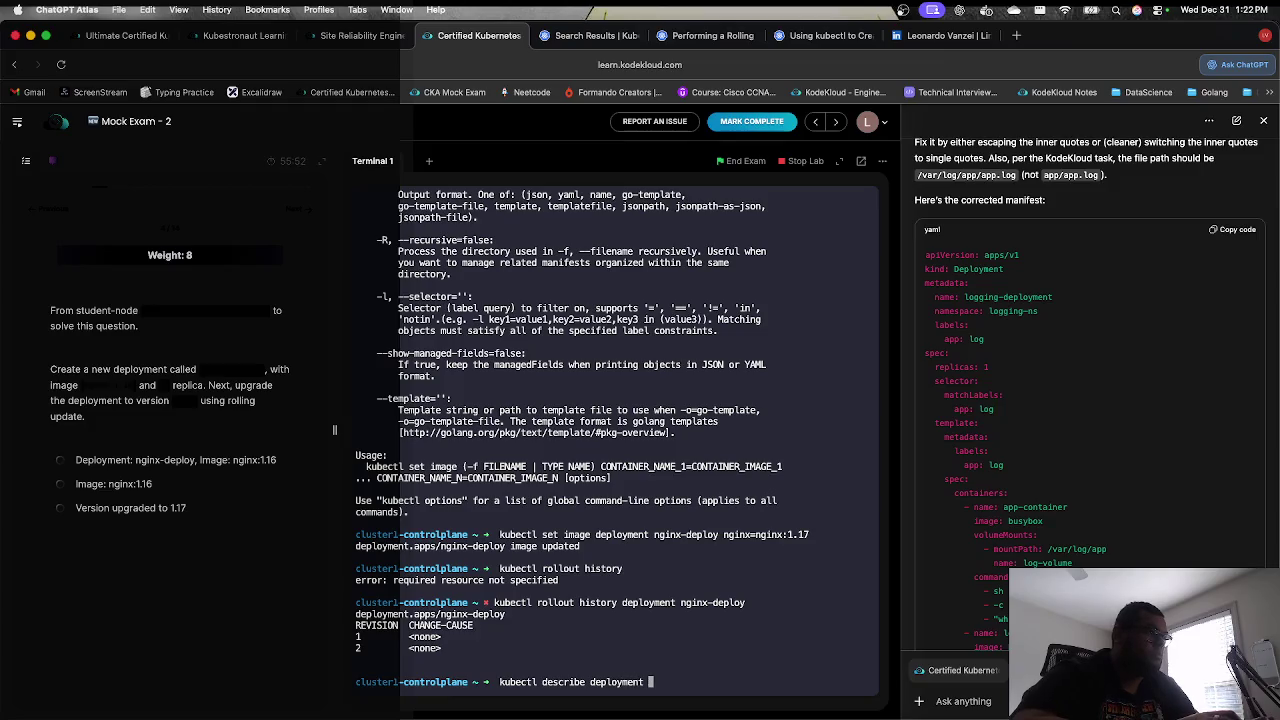
text(nginx-deploy)
key(Return)
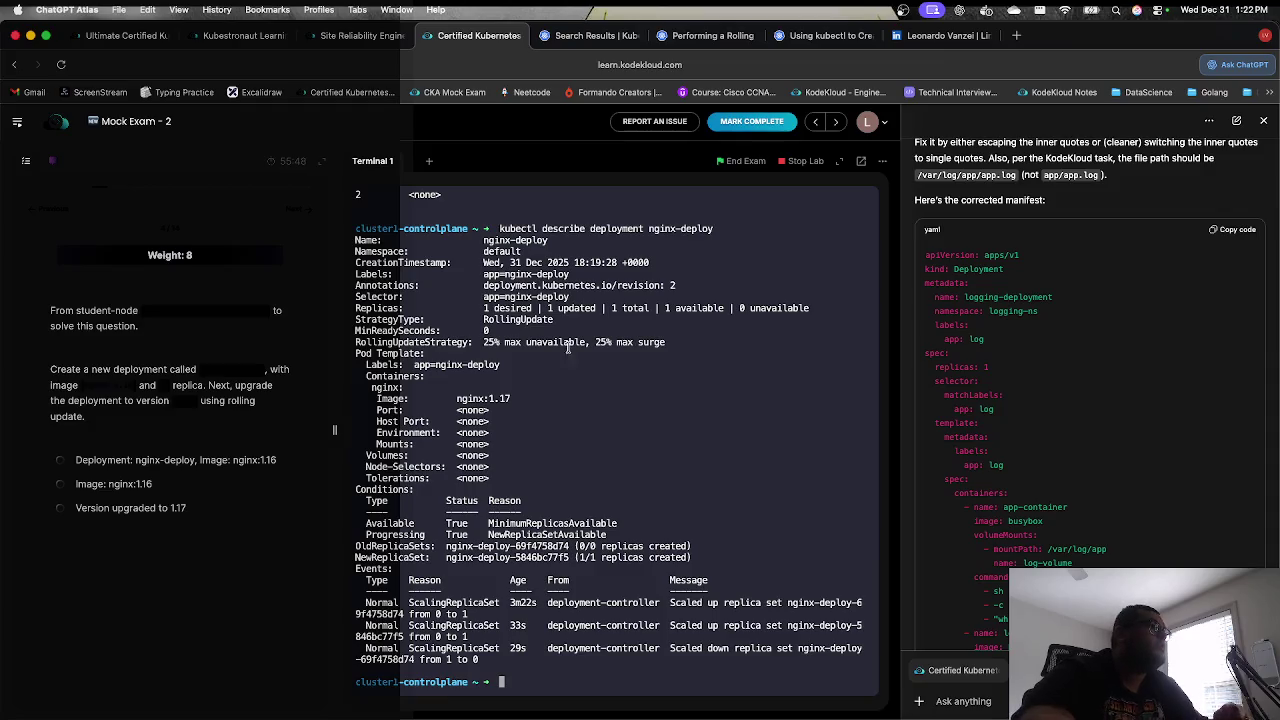
Step: Highlight the 'Image: nginx:1.17' output line and advance to the next exam question
drag(514, 398, 318, 400)
click(296, 208)
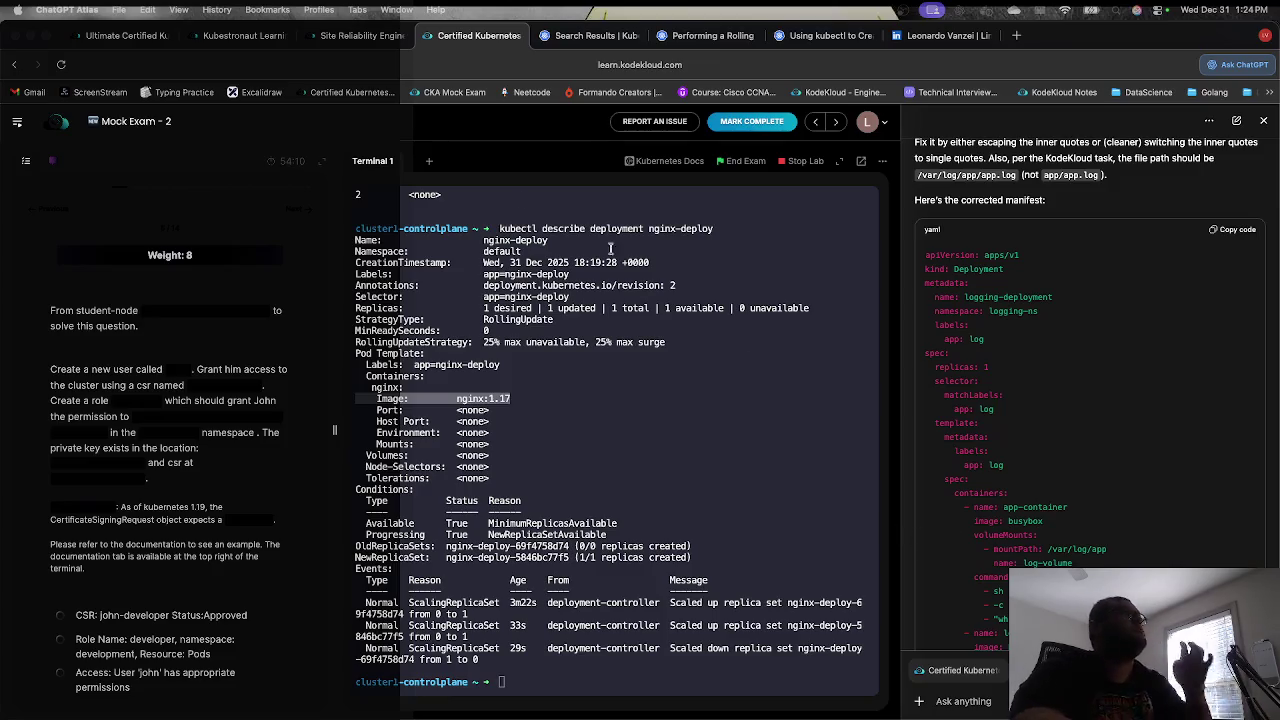
click(940, 35)
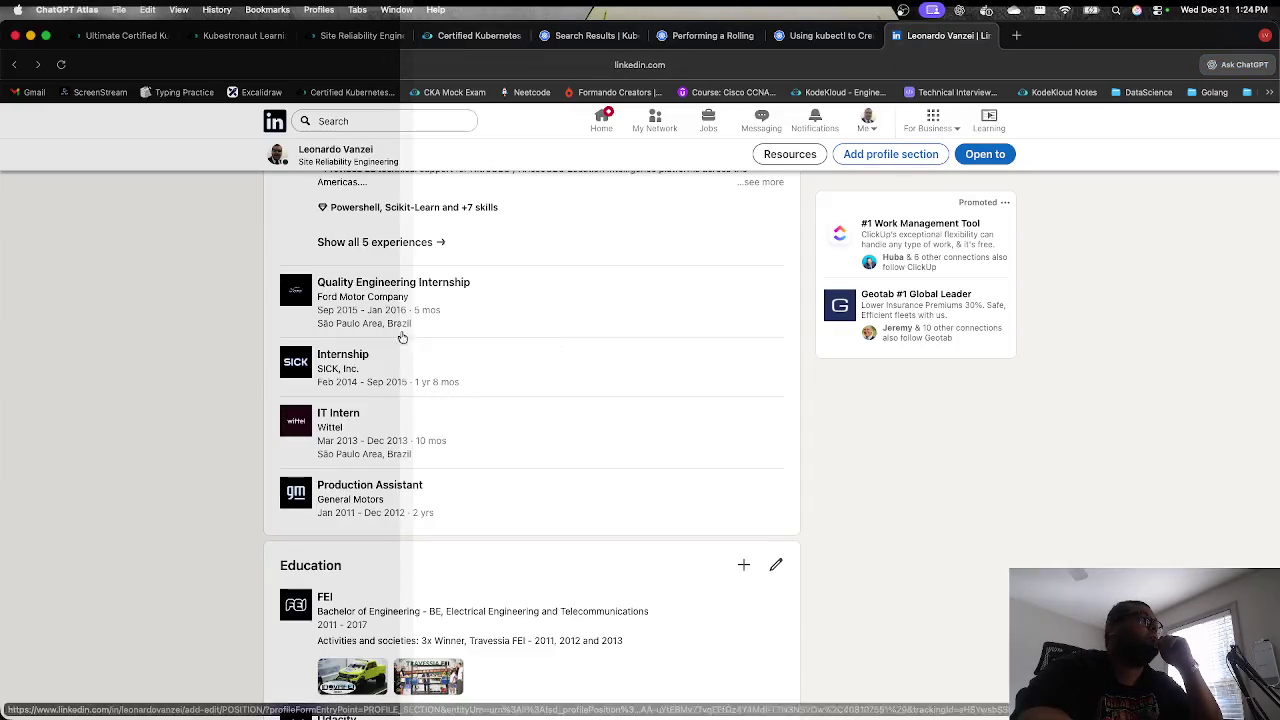
click(380, 242)
scroll(427, 511, down, 5)
scroll(427, 511, down, 5)
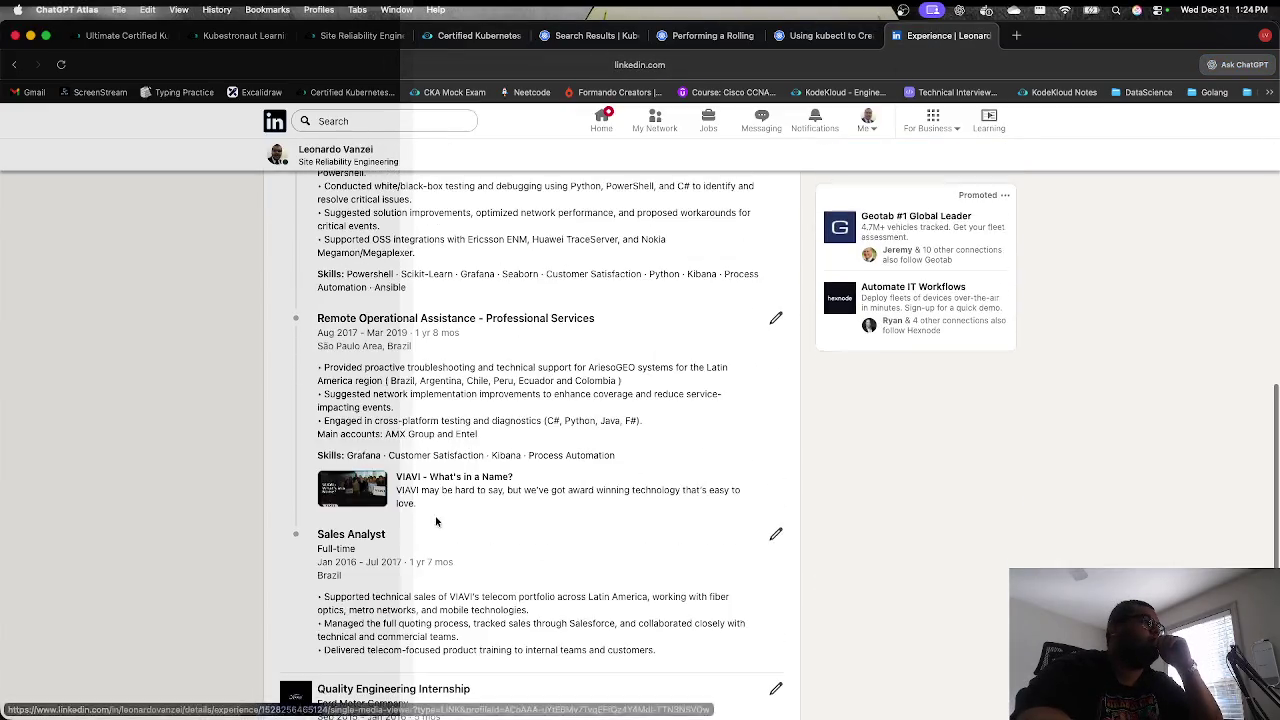
scroll(400, 505, down, 2)
scroll(363, 500, up, 2)
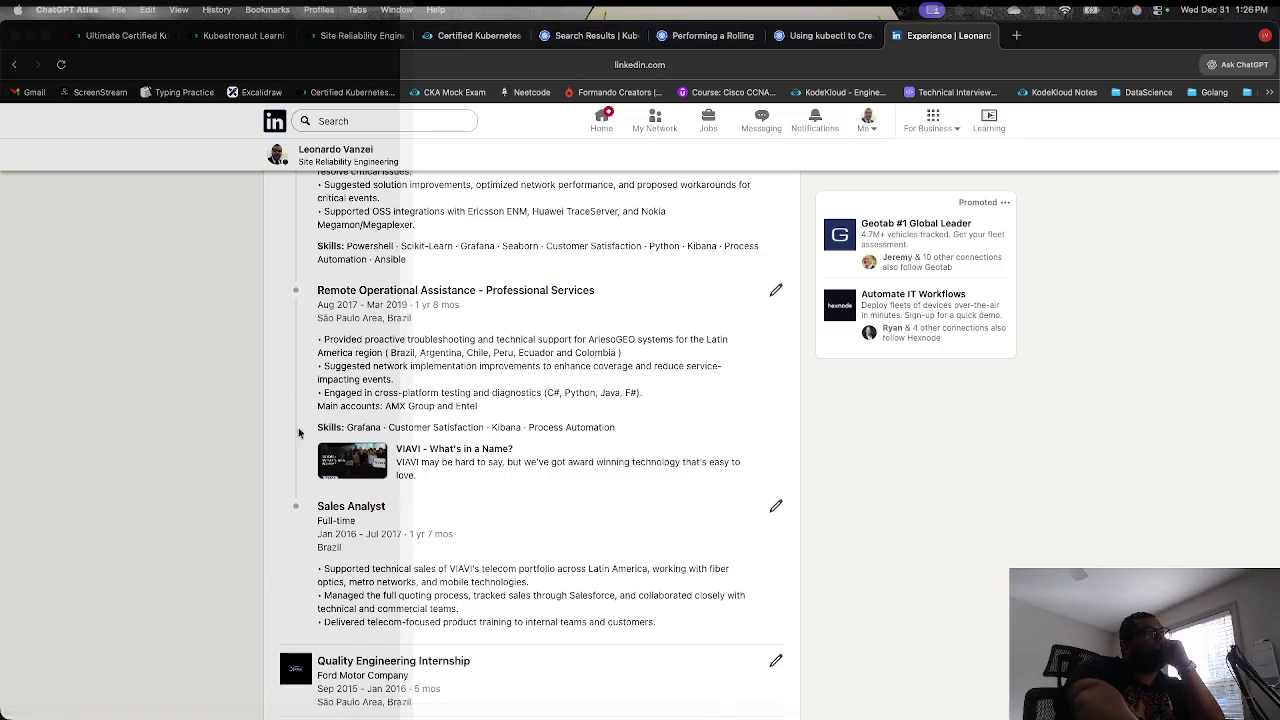
click(840, 38)
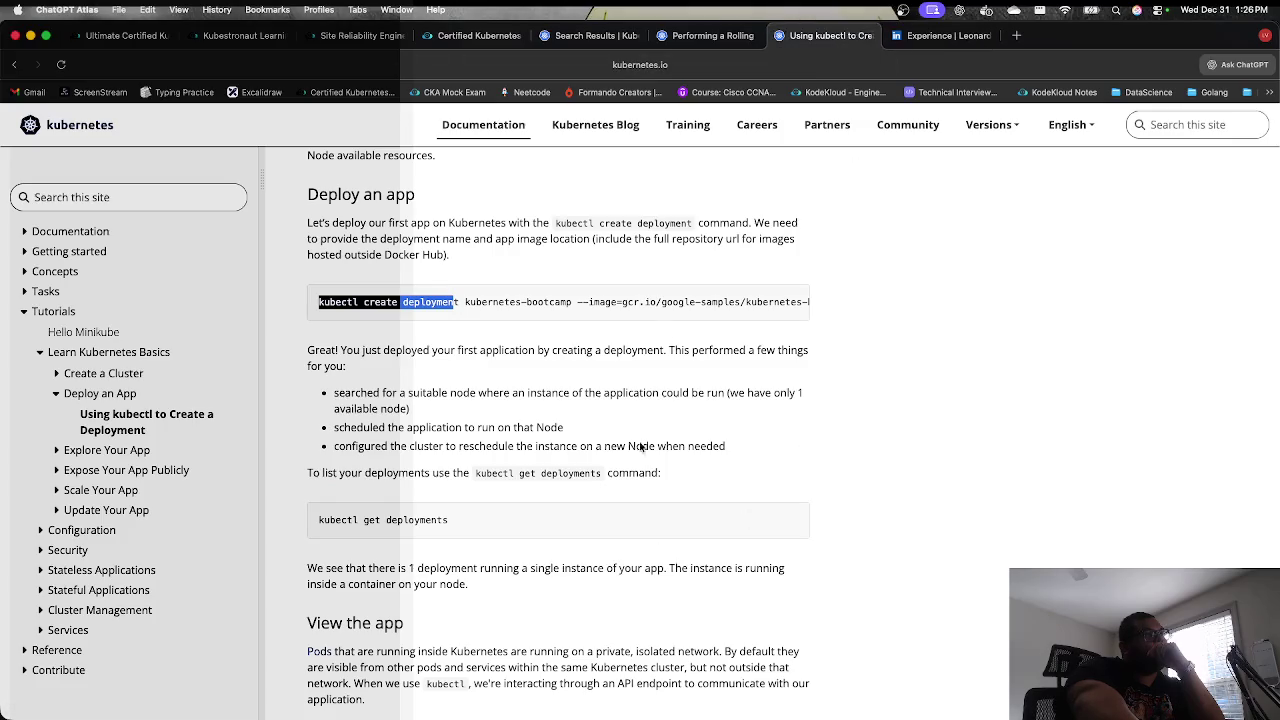
click(708, 35)
click(478, 35)
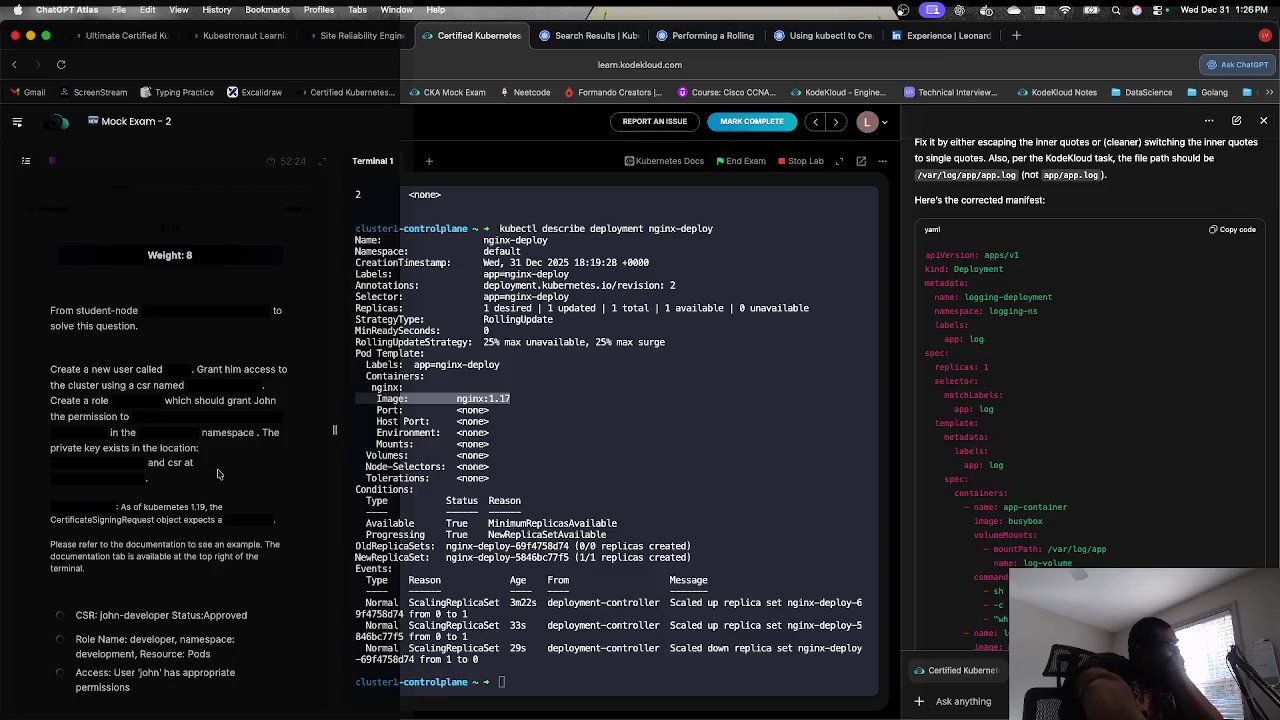
double_click(112, 375)
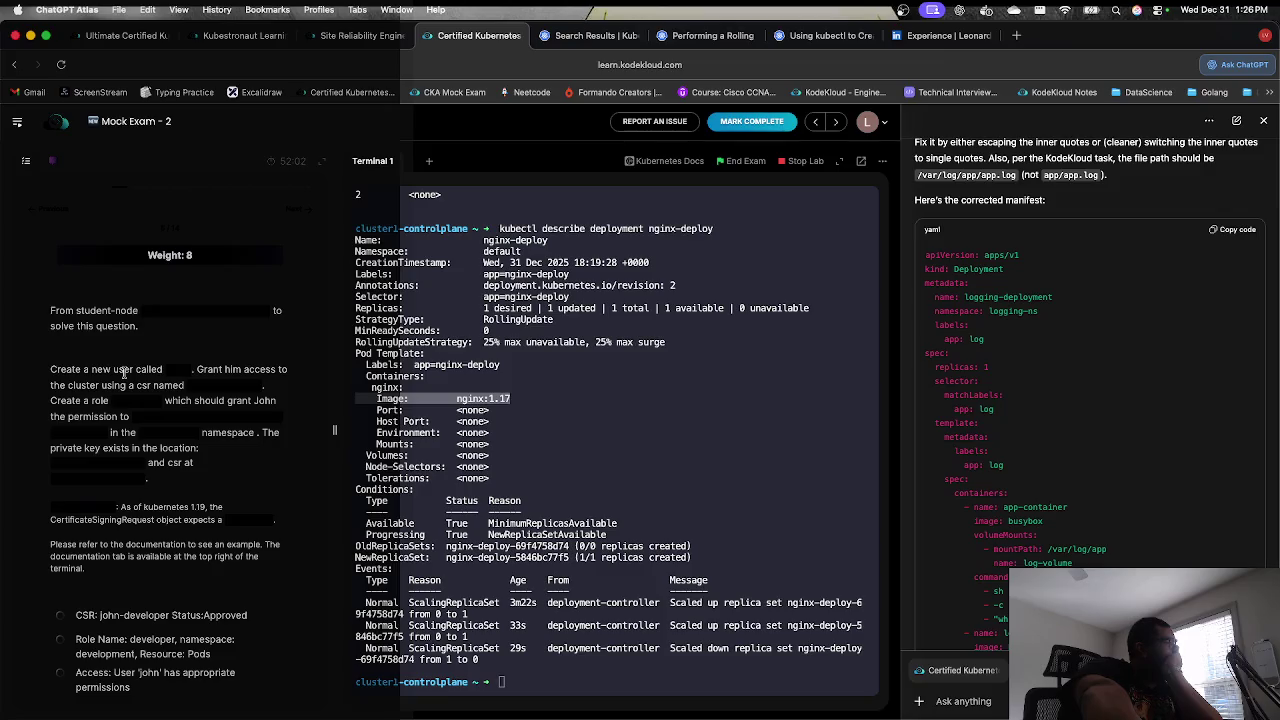
scroll(133, 376, down, 1)
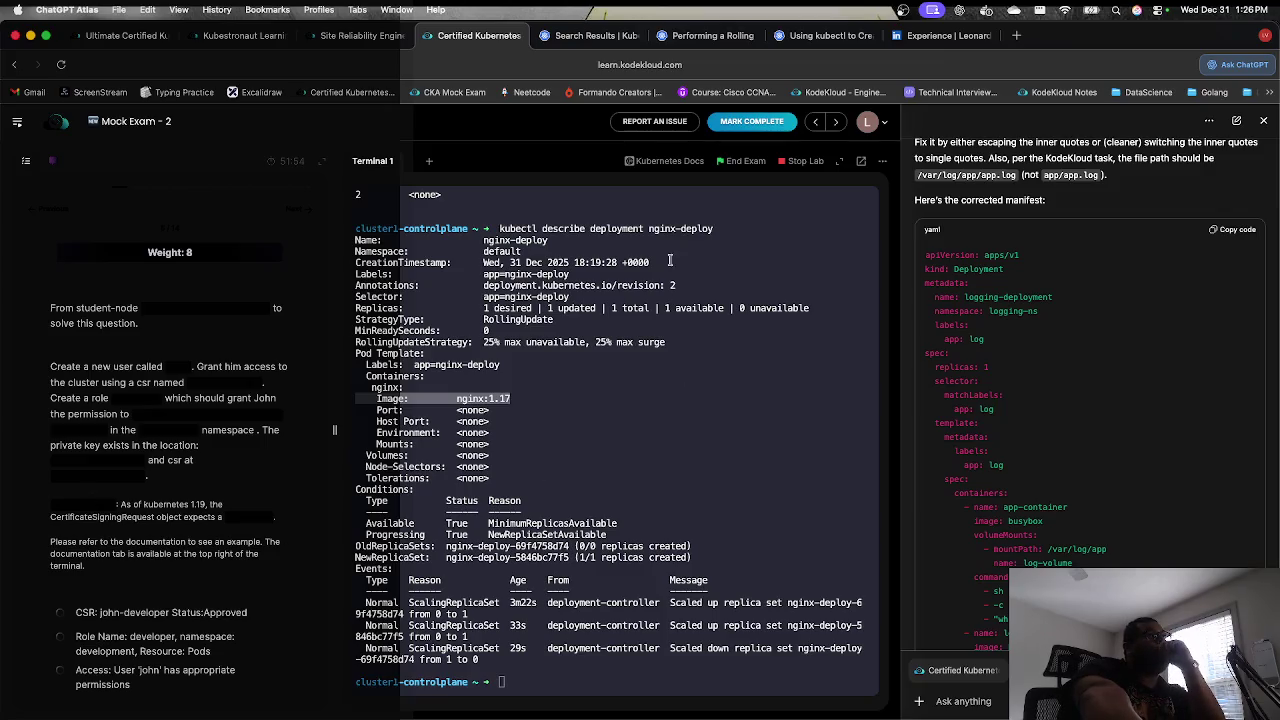
Step: Open the Kubernetes Certificates and Certificate Signing Requests page and read down through it
click(668, 161)
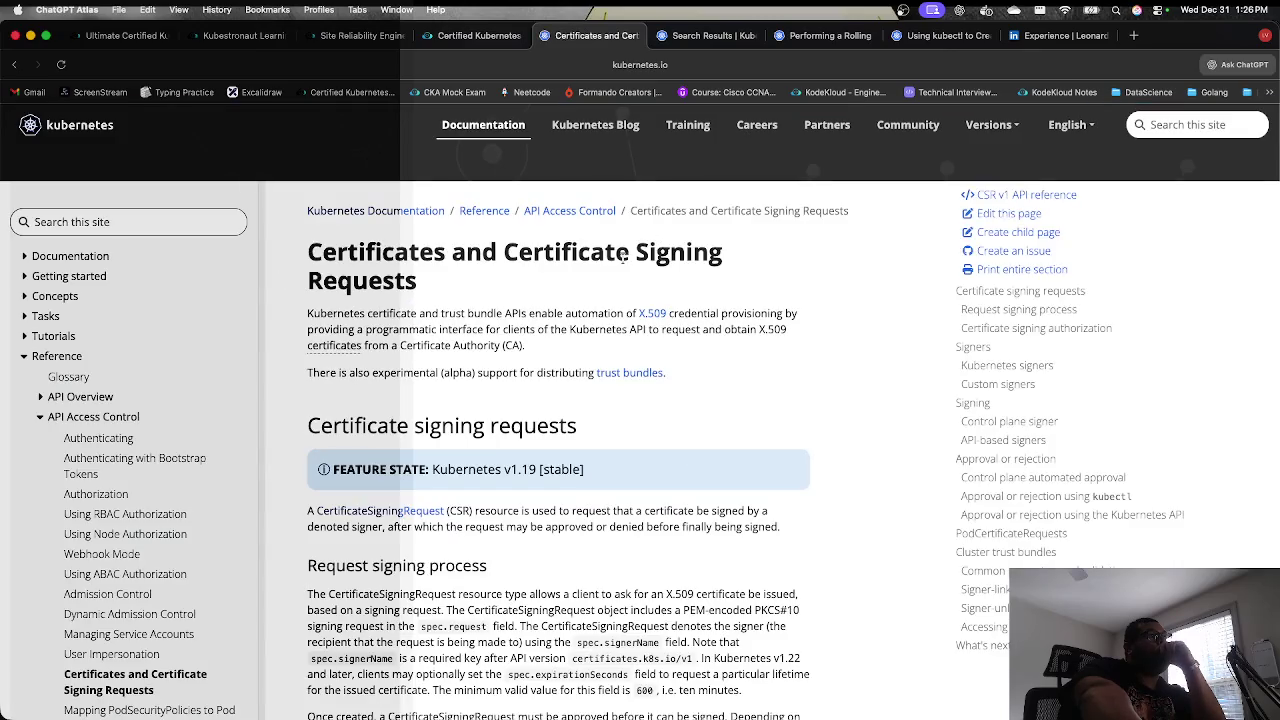
scroll(577, 316, down, 5)
scroll(577, 316, down, 5)
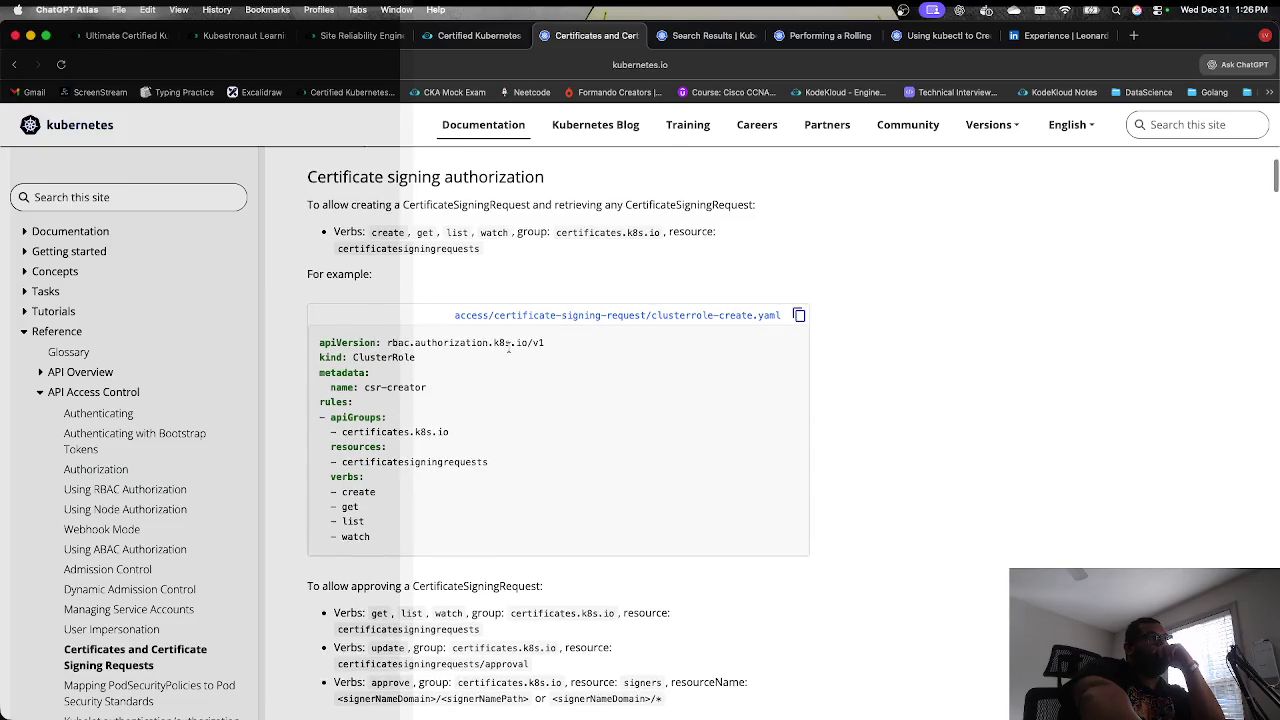
scroll(508, 347, down, 3)
scroll(508, 350, down, 2)
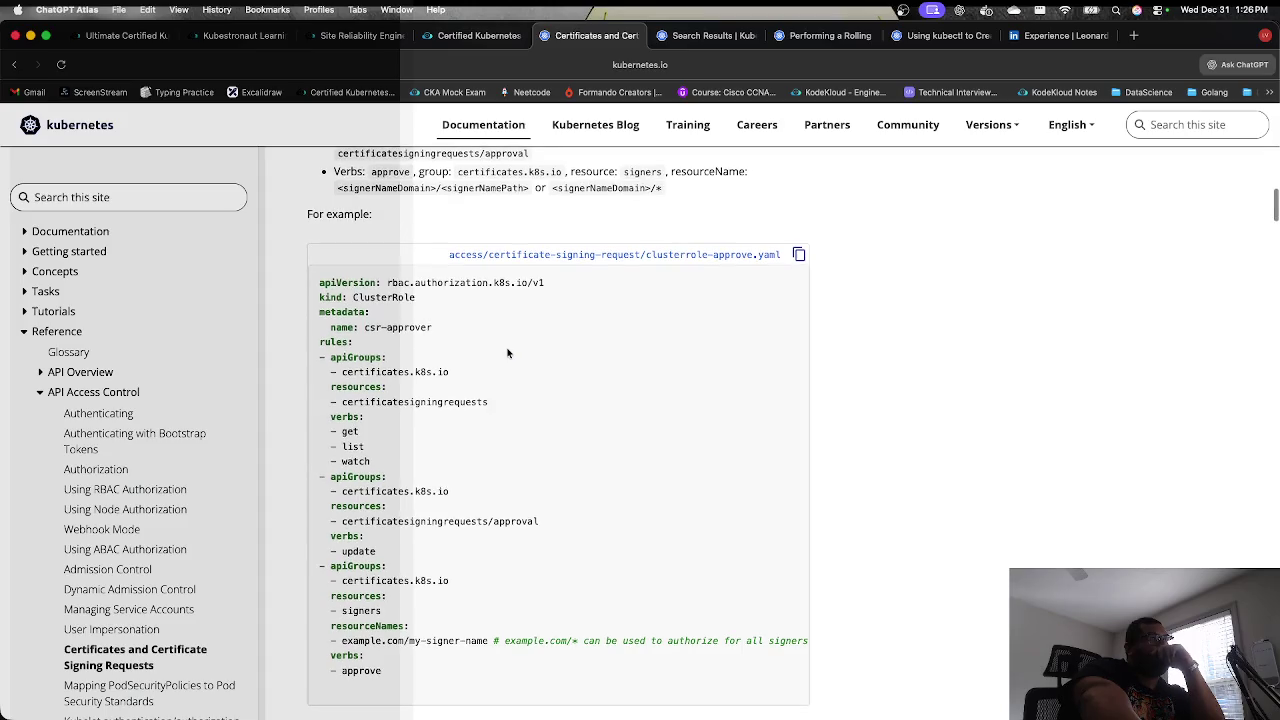
scroll(508, 350, down, 5)
scroll(508, 352, down, 15)
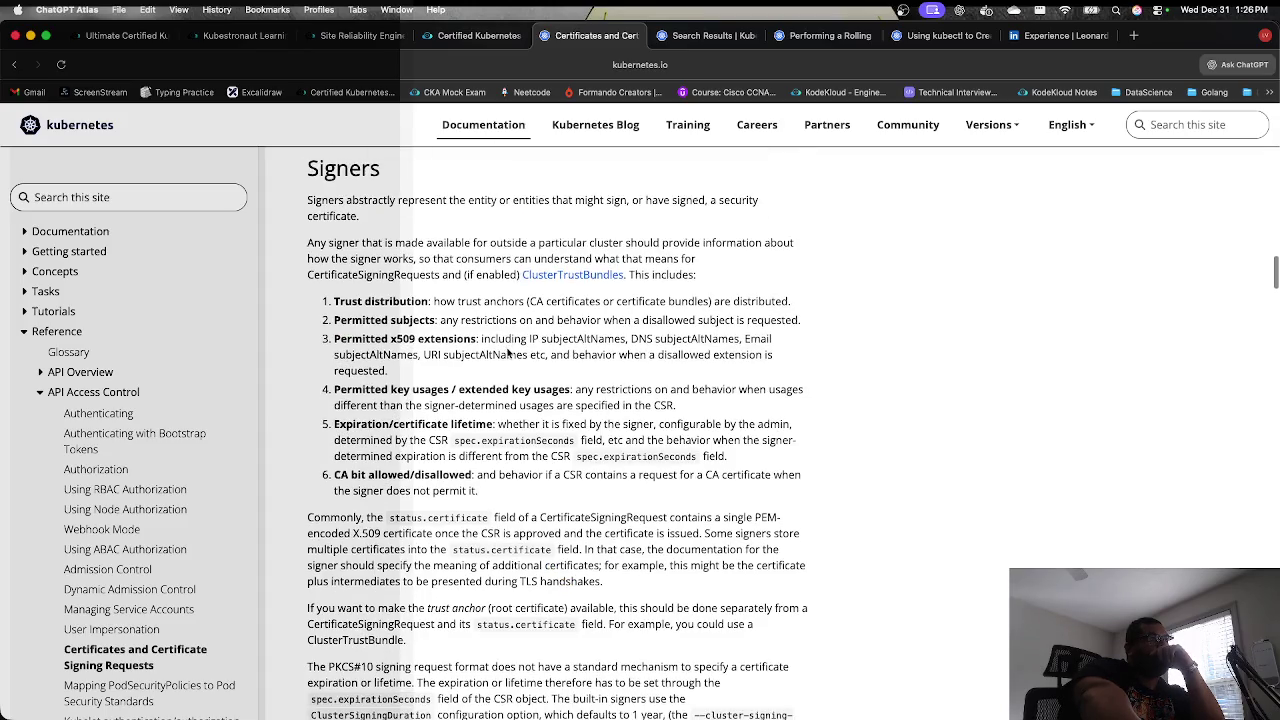
scroll(508, 352, down, 10)
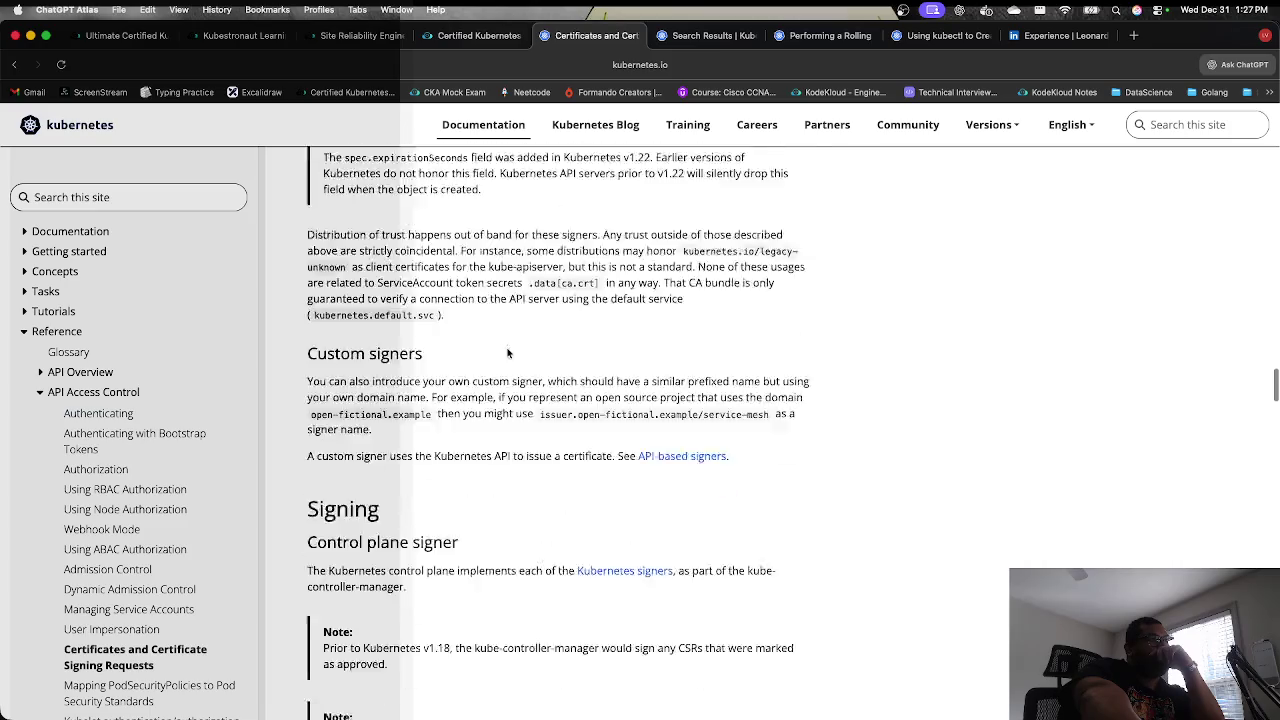
scroll(508, 352, down, 5)
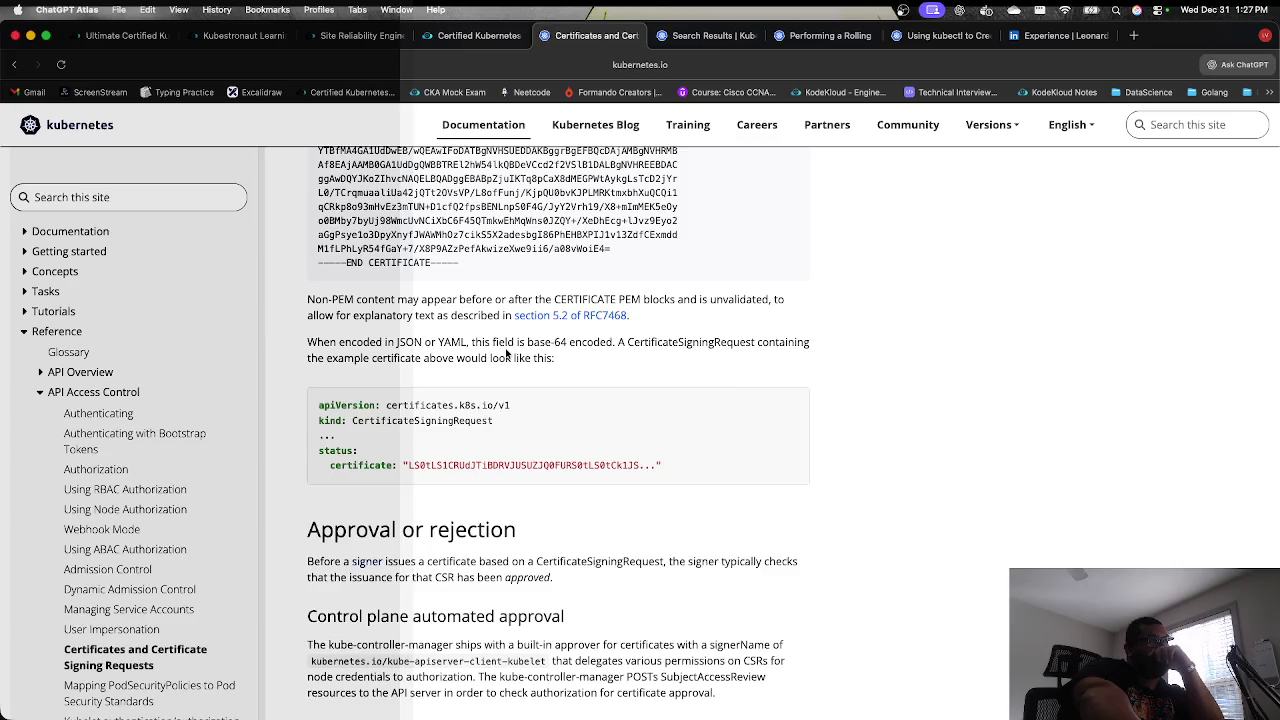
scroll(508, 352, down, 5)
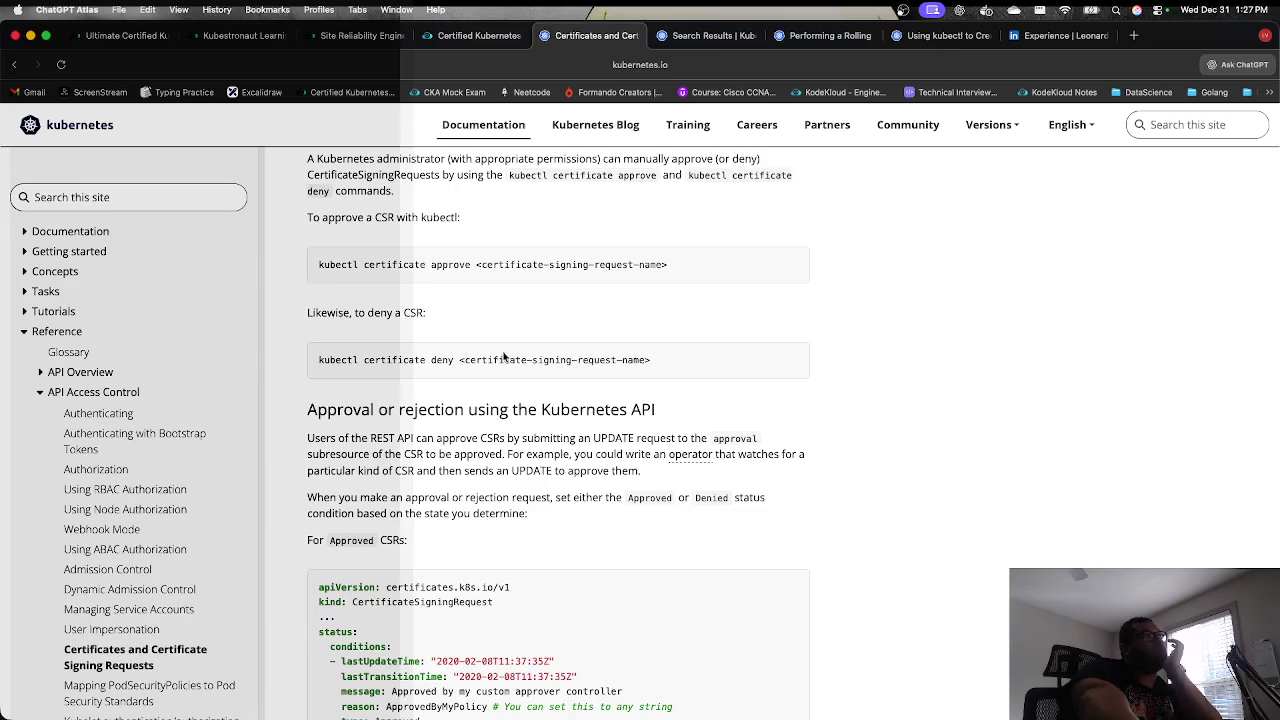
scroll(505, 356, up, 1)
scroll(489, 363, up, 1)
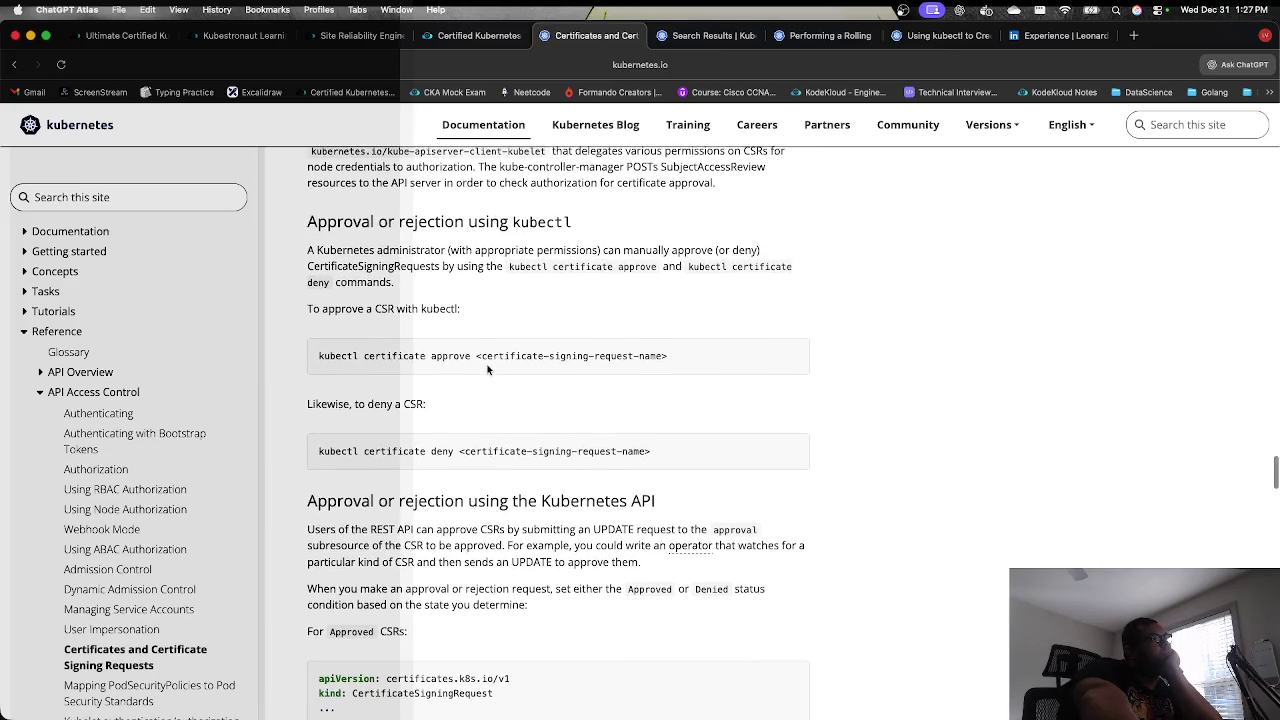
scroll(474, 361, down, 5)
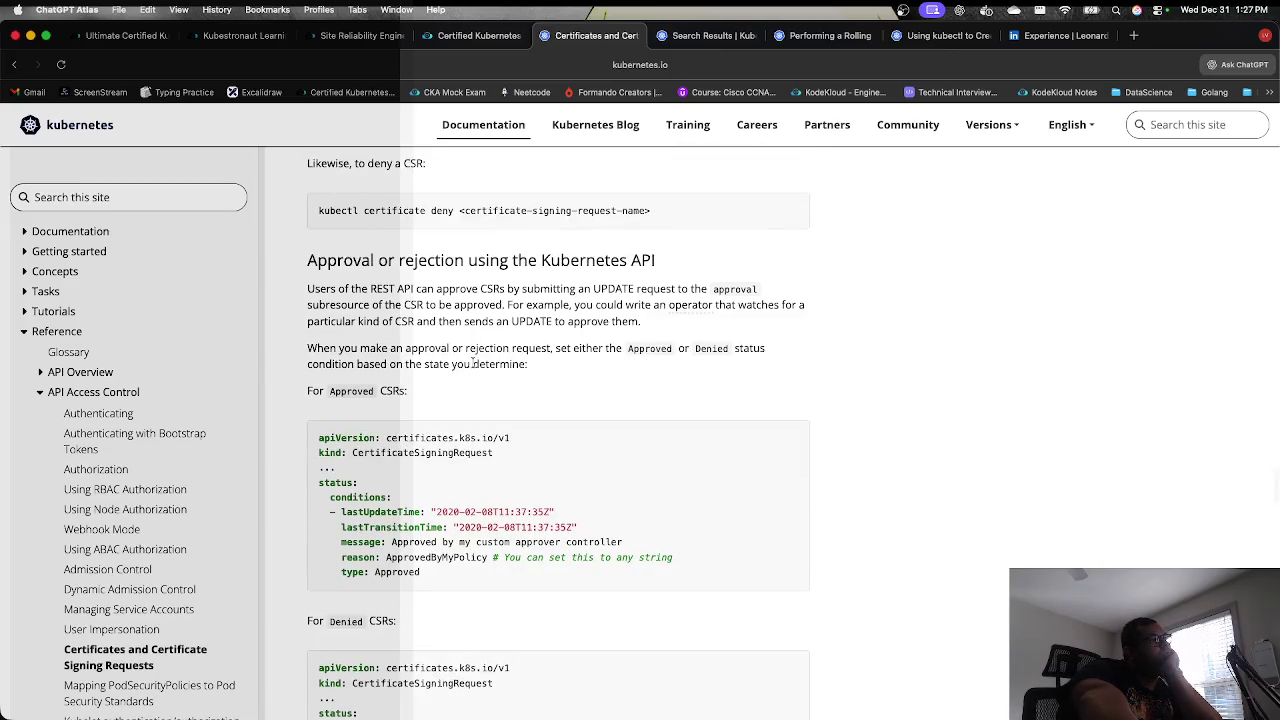
scroll(474, 363, down, 20)
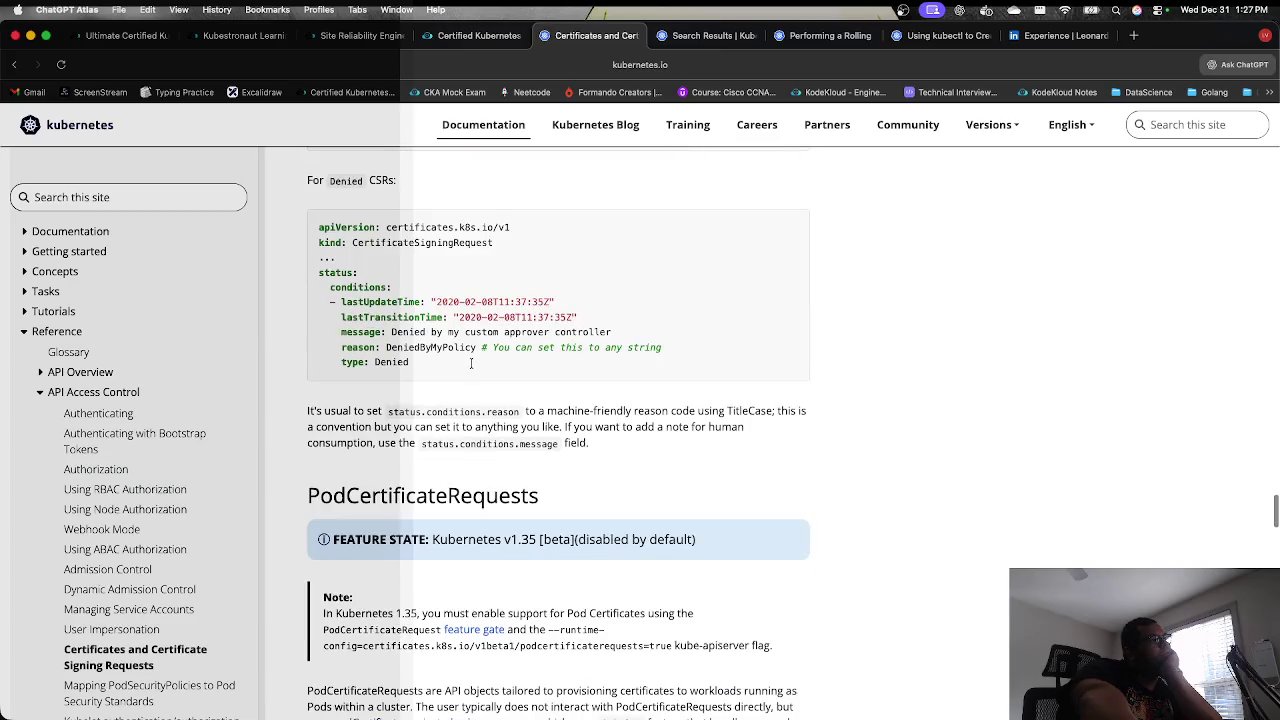
scroll(470, 365, down, 9)
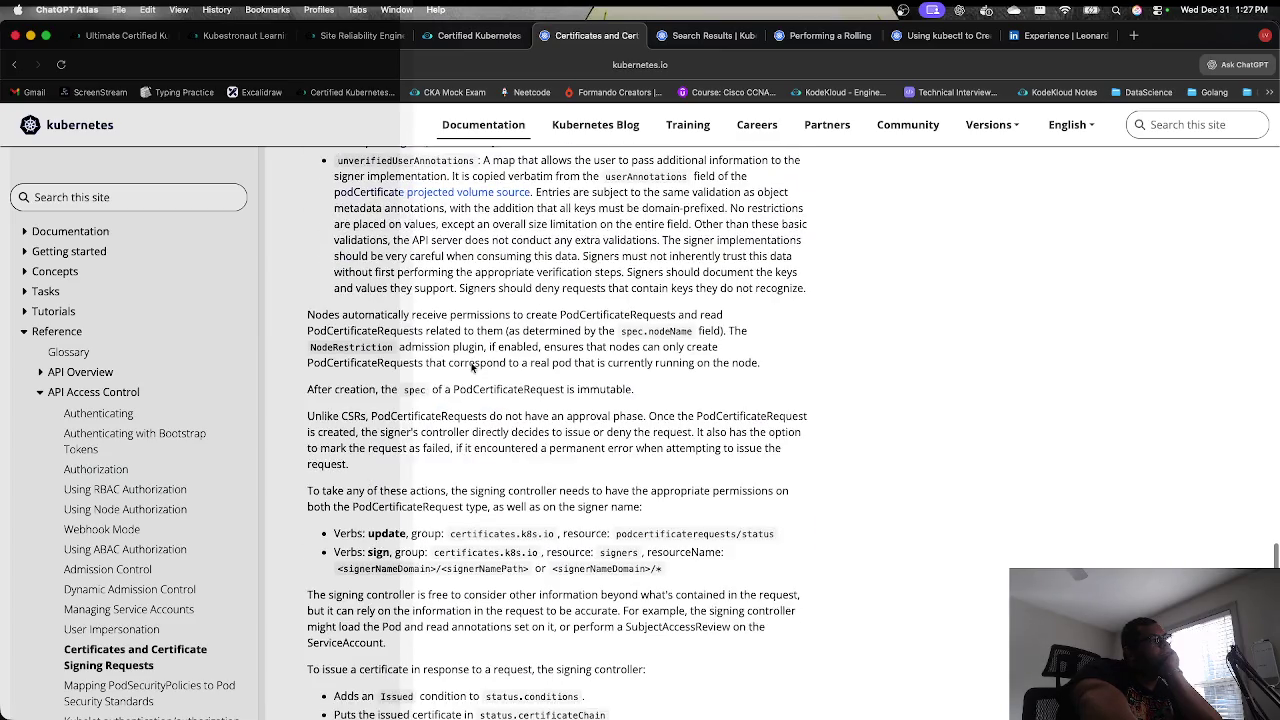
scroll(470, 364, down, 12)
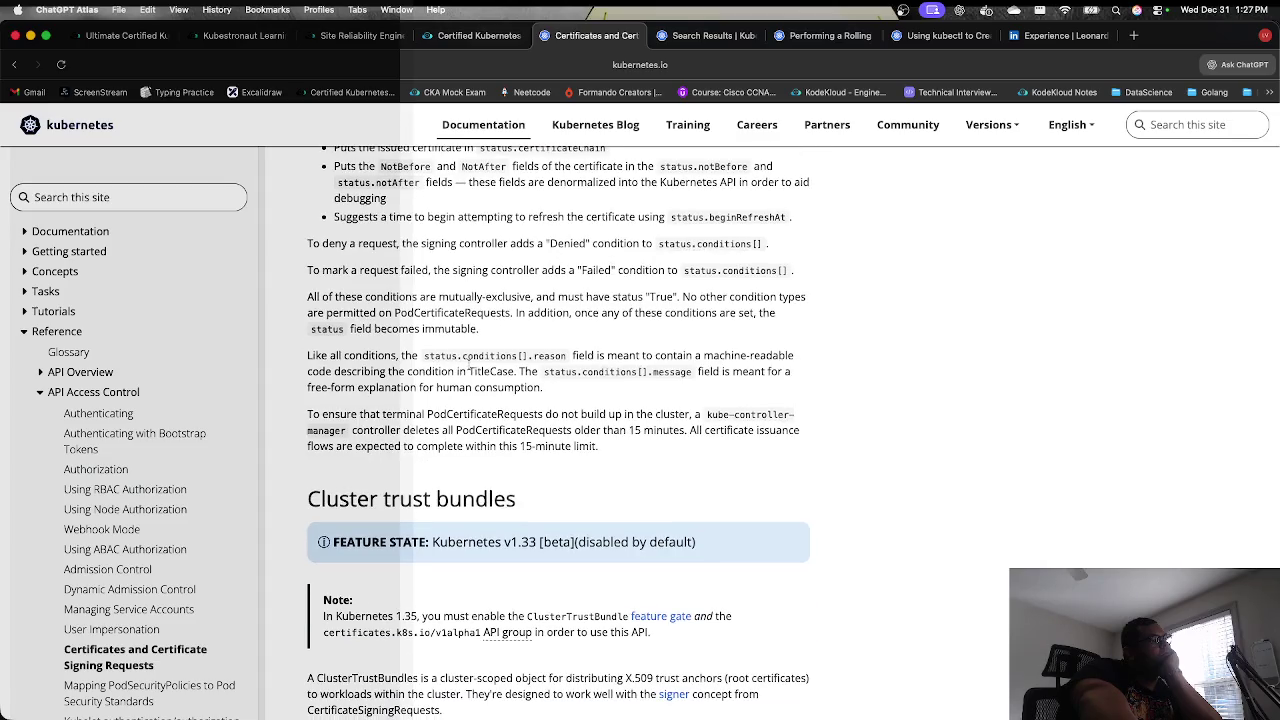
scroll(462, 364, down, 15)
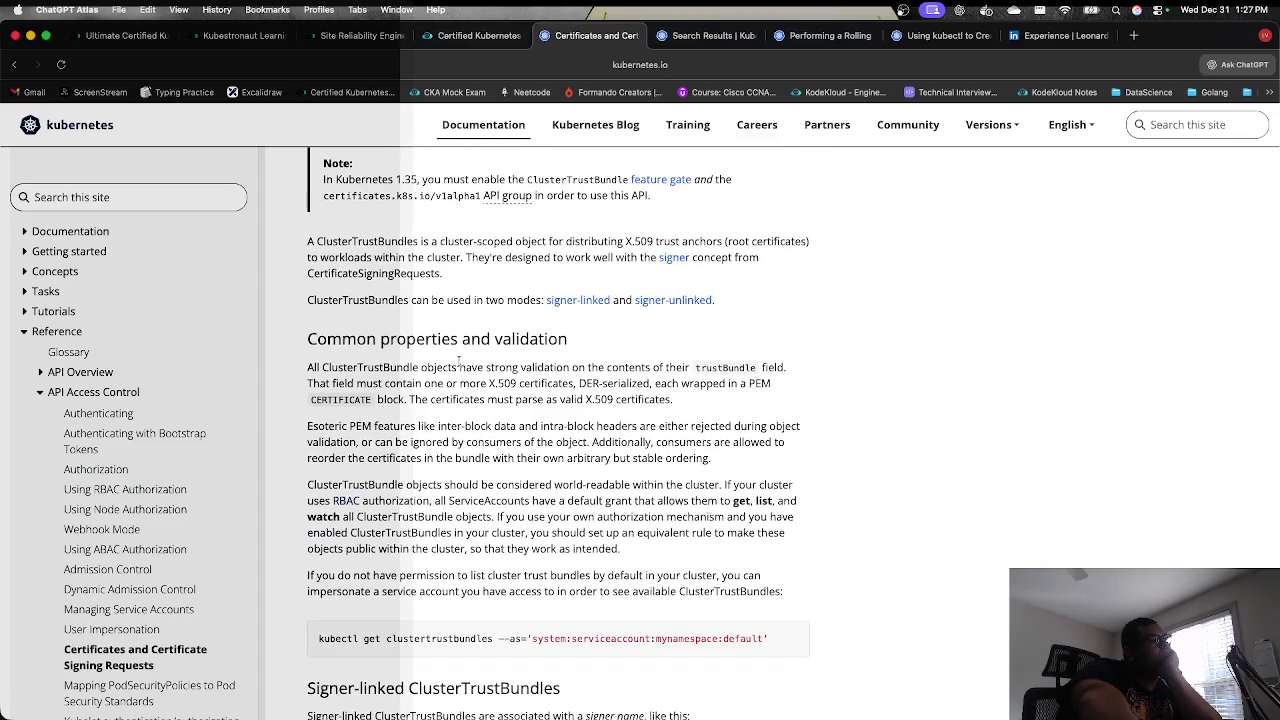
scroll(457, 362, down, 12)
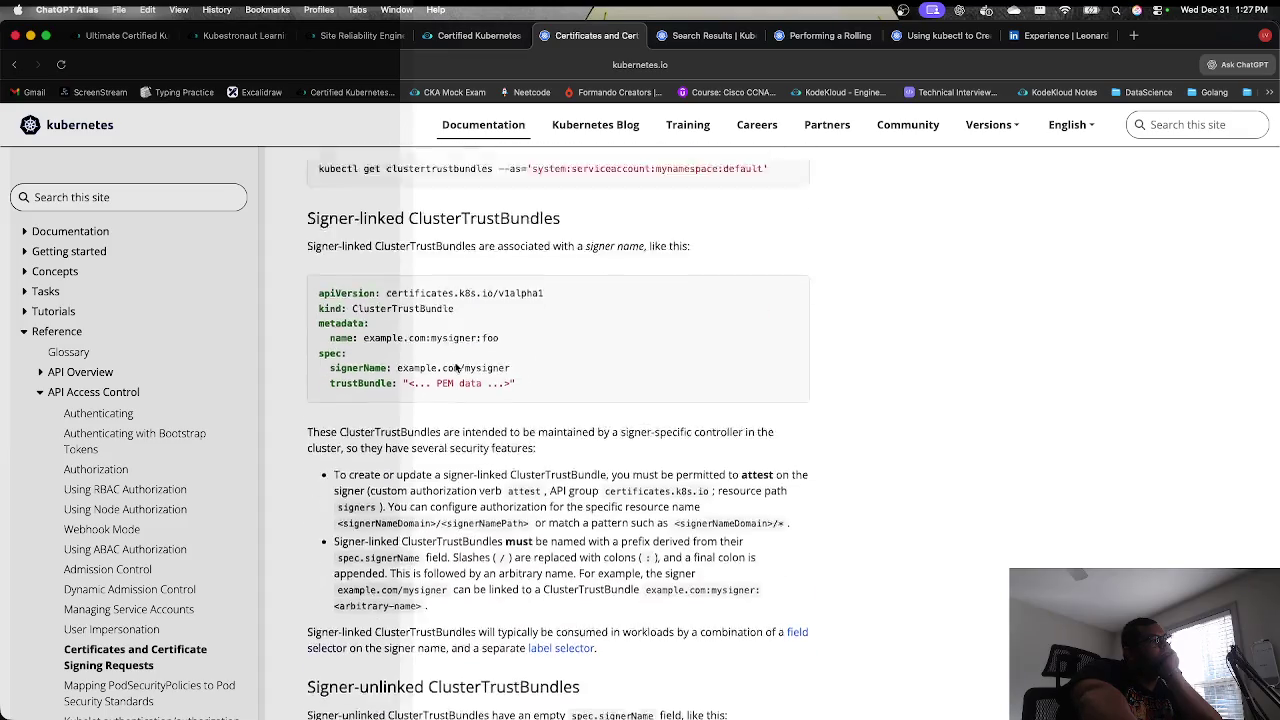
scroll(520, 362, up, 20)
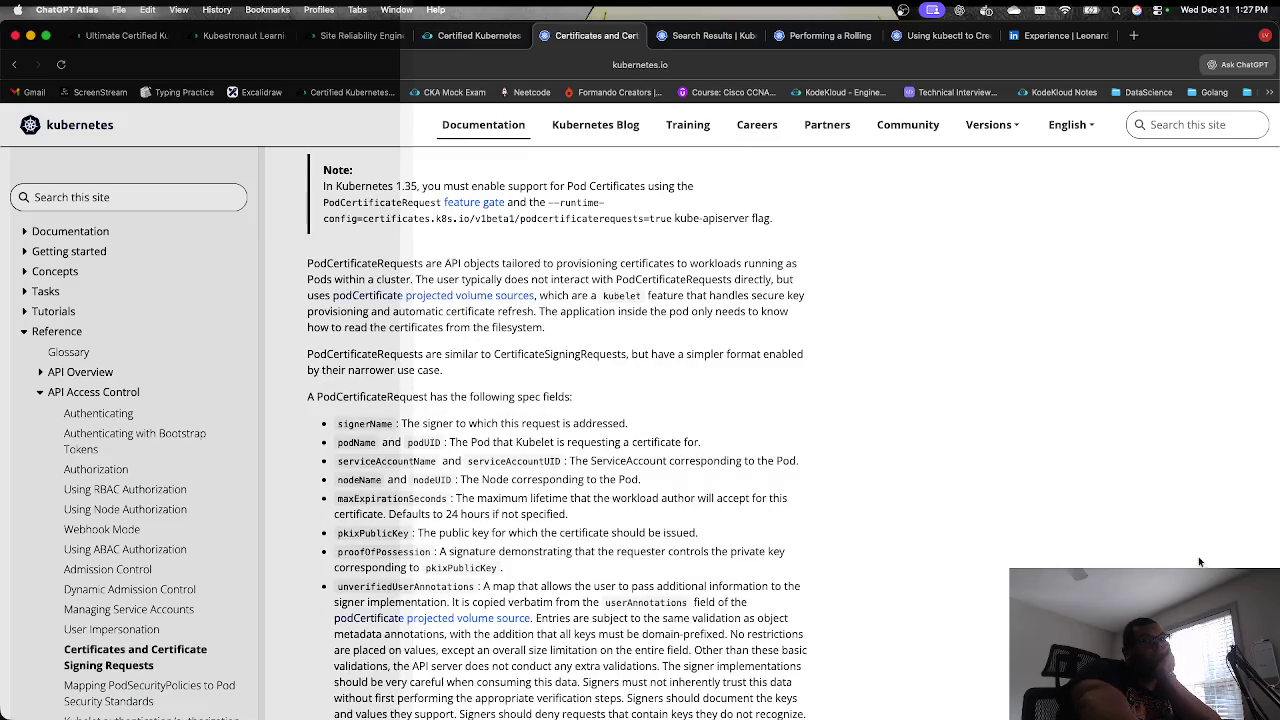
scroll(1275, 566, up, 1)
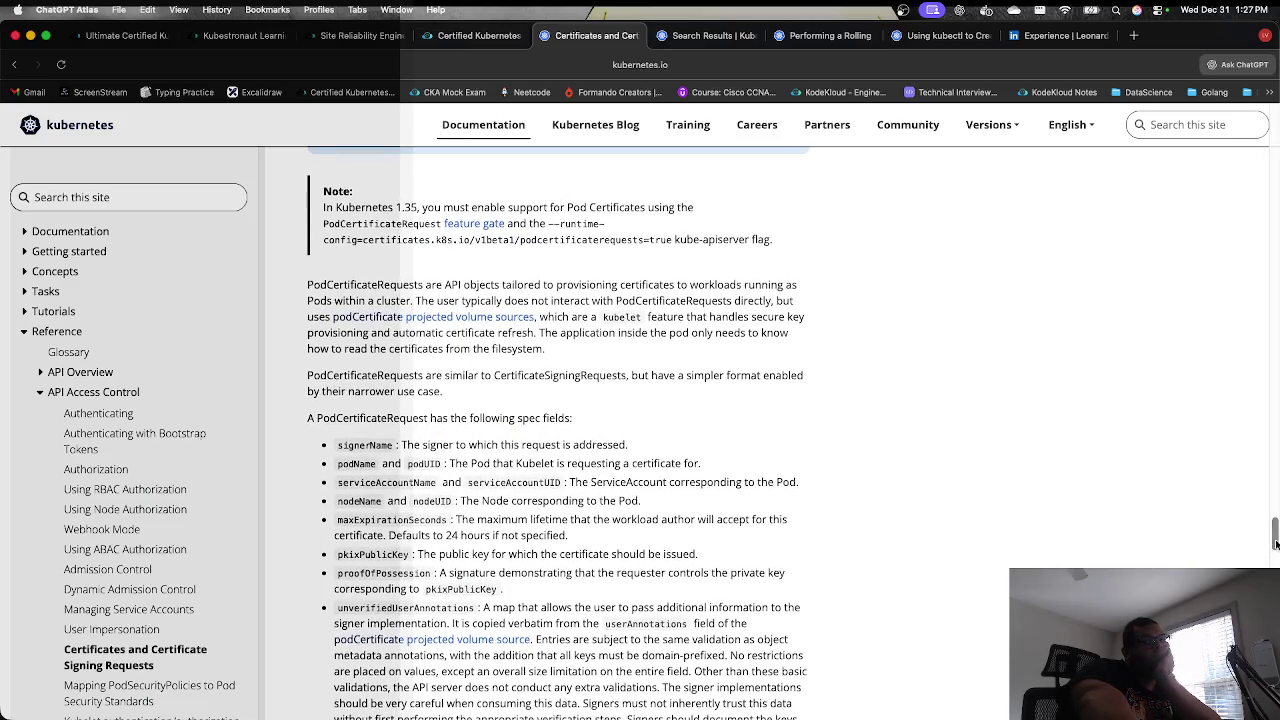
Step: Highlight the csr-creator role name in the ClusterRole YAML example for copying
scroll(1110, 278, right, 5)
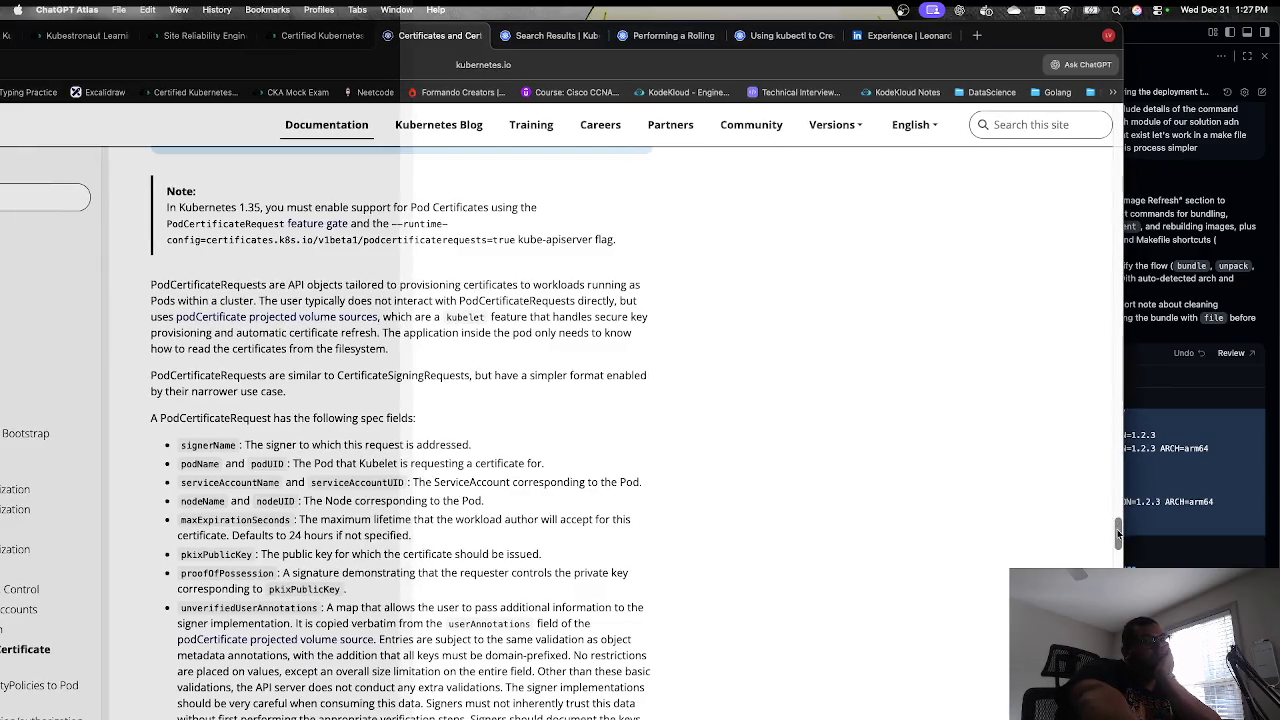
mouse_move(1118, 530)
mouse_down()
mouse_move(1118, 215)
mouse_move(1034, 124)
mouse_up()
scroll(1034, 124, down, 10)
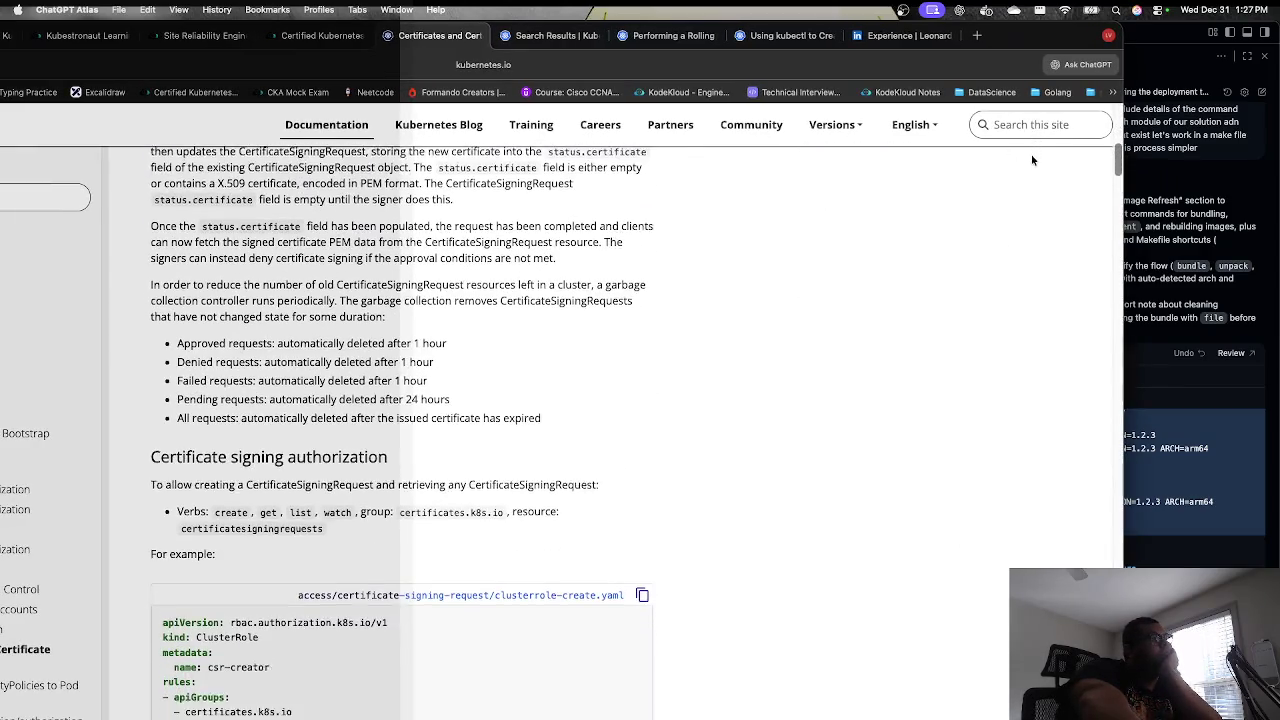
scroll(1032, 173, down, 2)
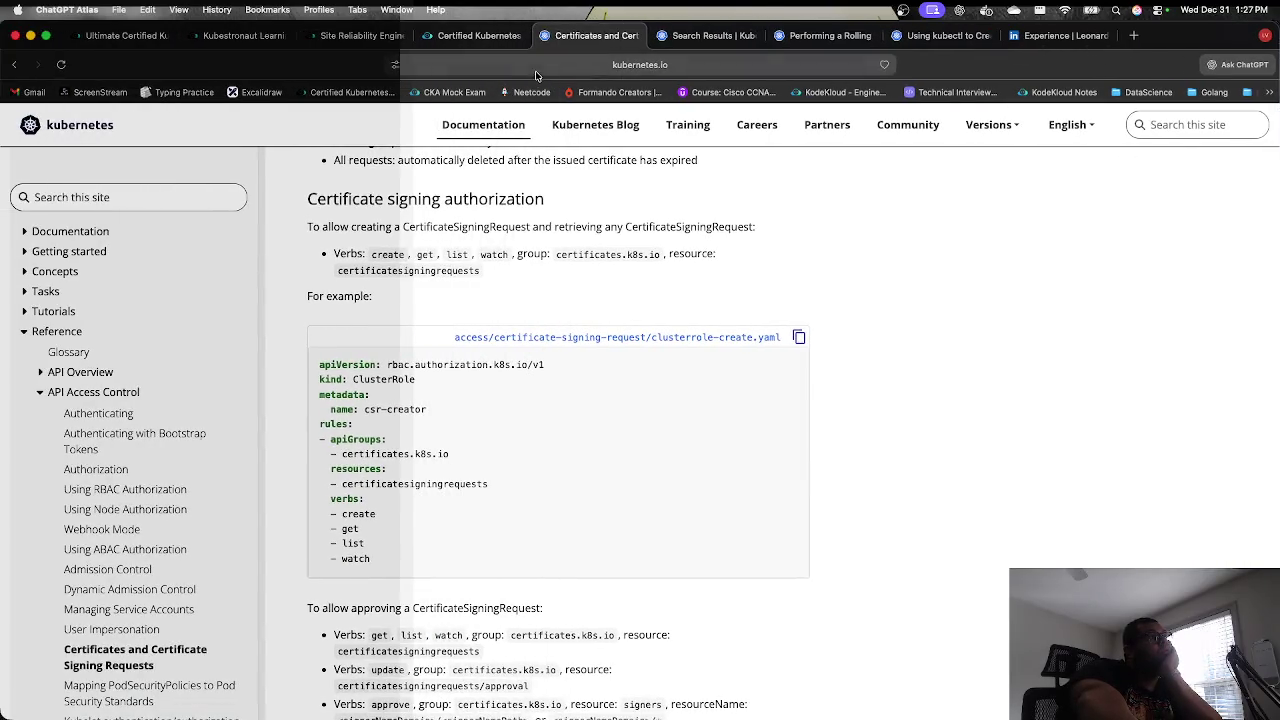
drag(363, 410, 444, 417)
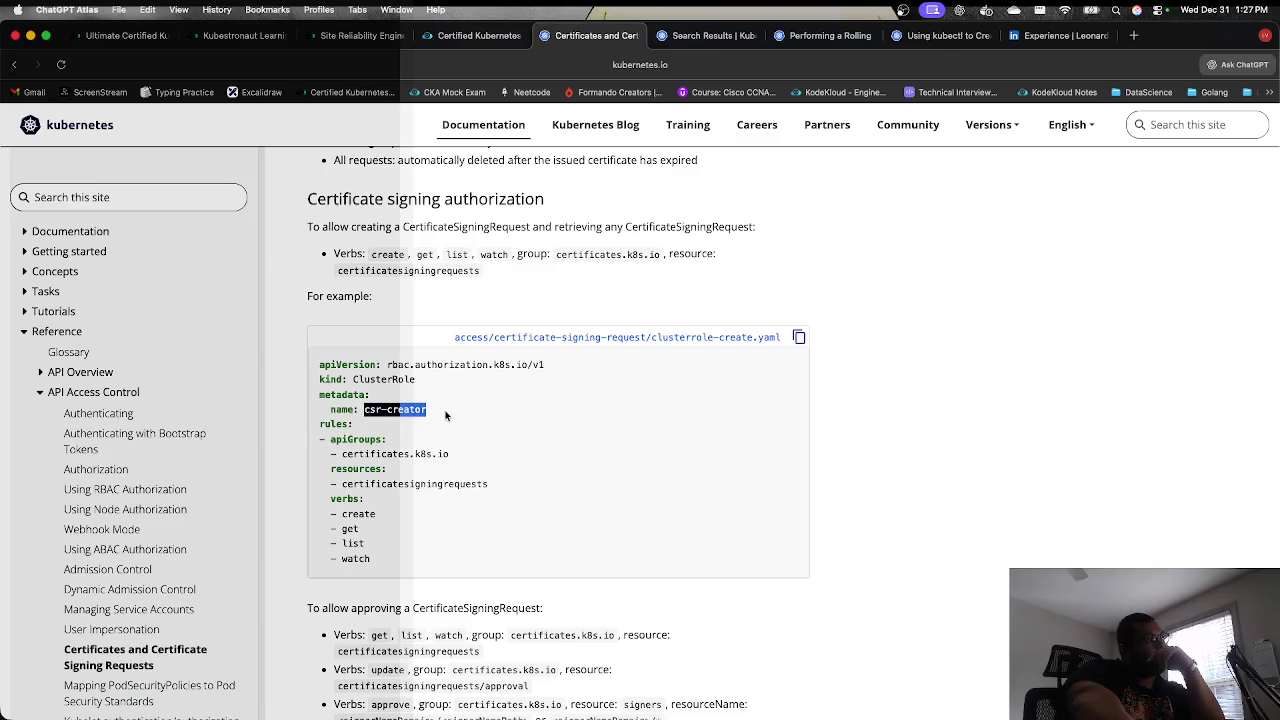
scroll(507, 498, down, 3)
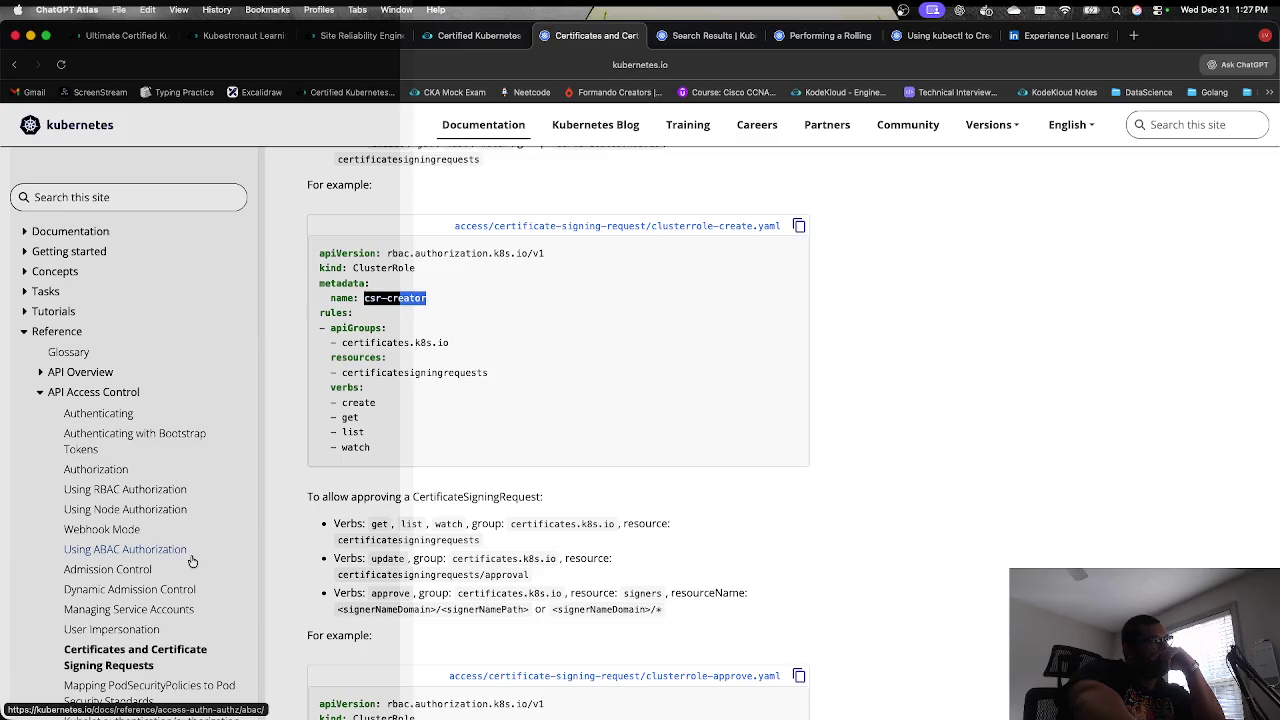
scroll(193, 562, down, 2)
scroll(193, 562, down, 3)
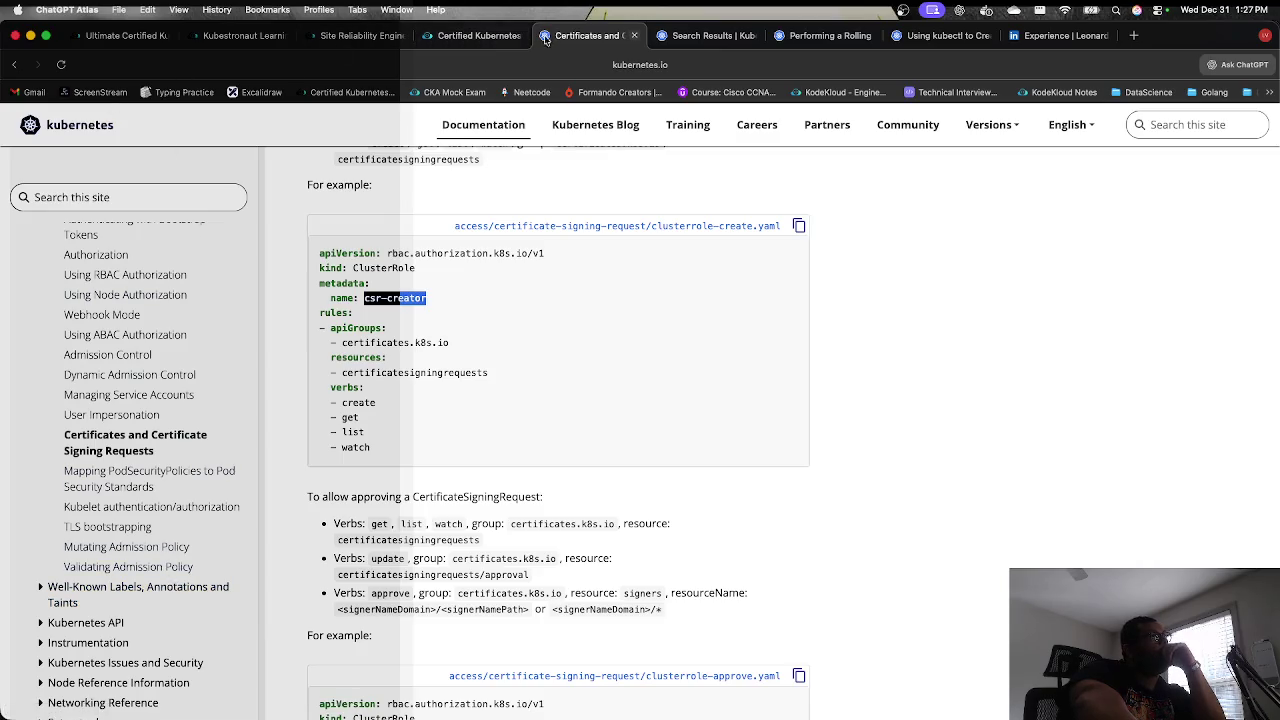
Step: Return to the exam tab and end the mock exam, confirming with Yes
click(472, 35)
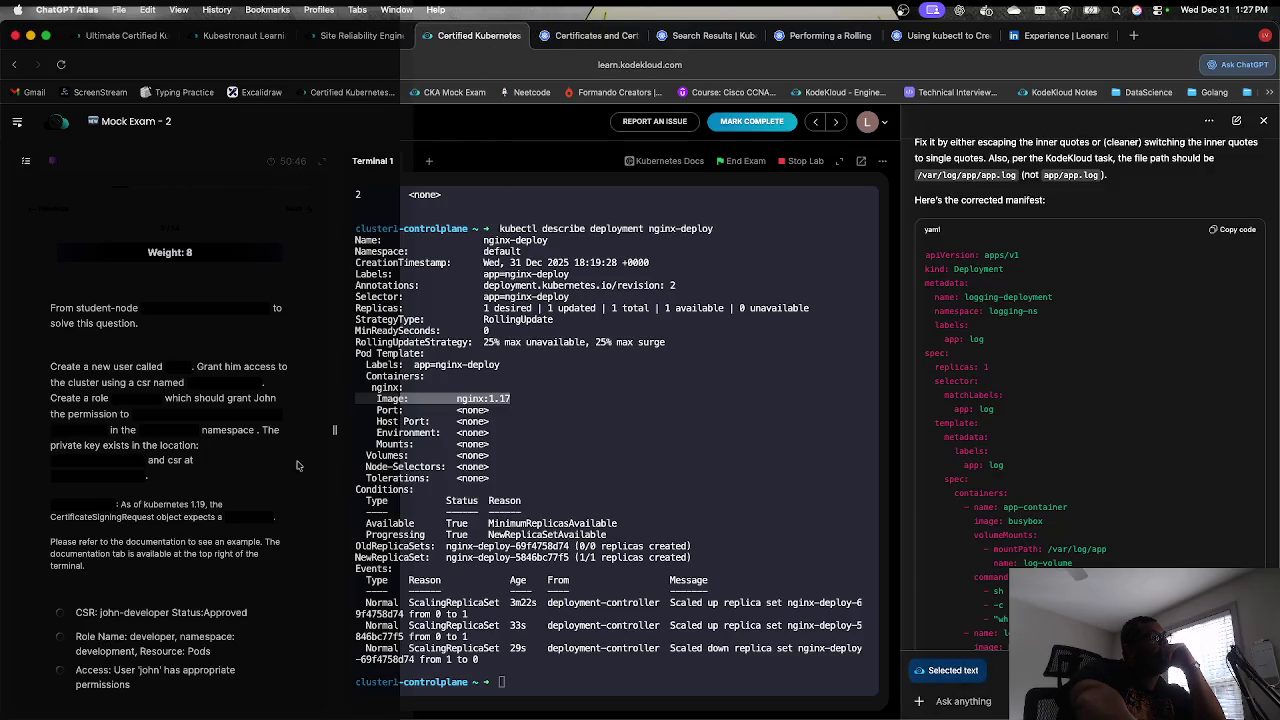
click(733, 161)
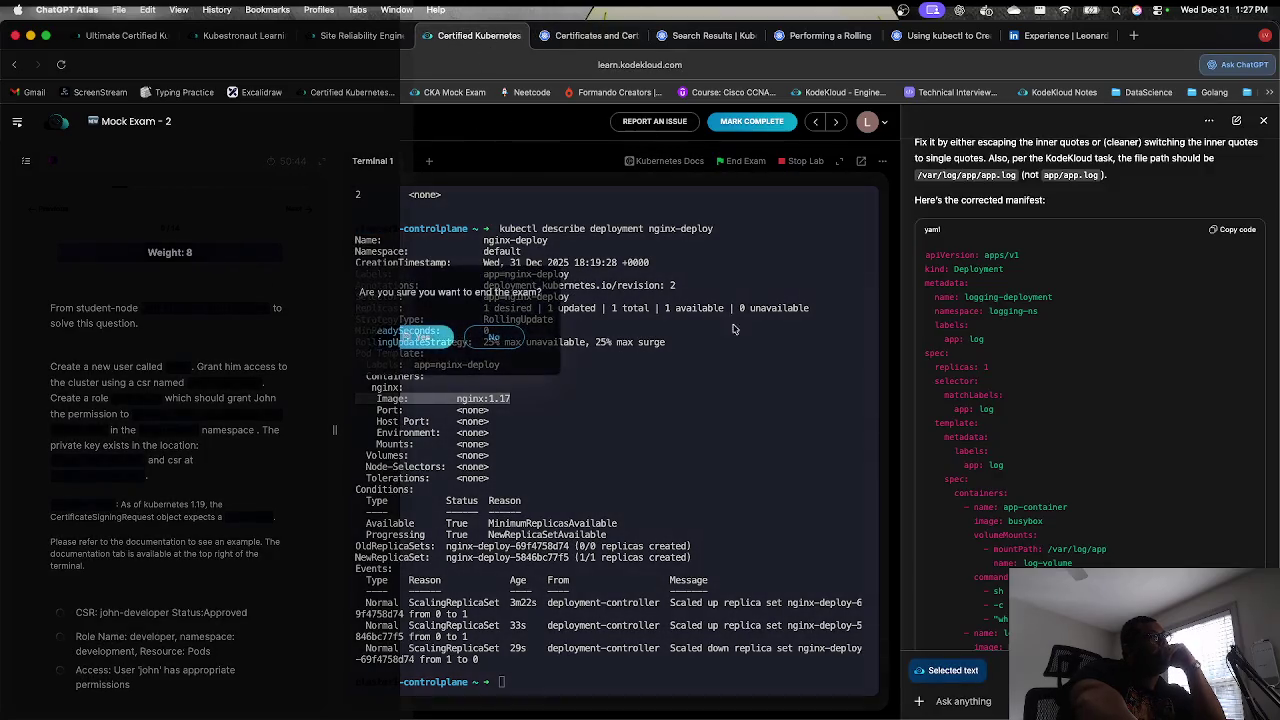
click(424, 343)
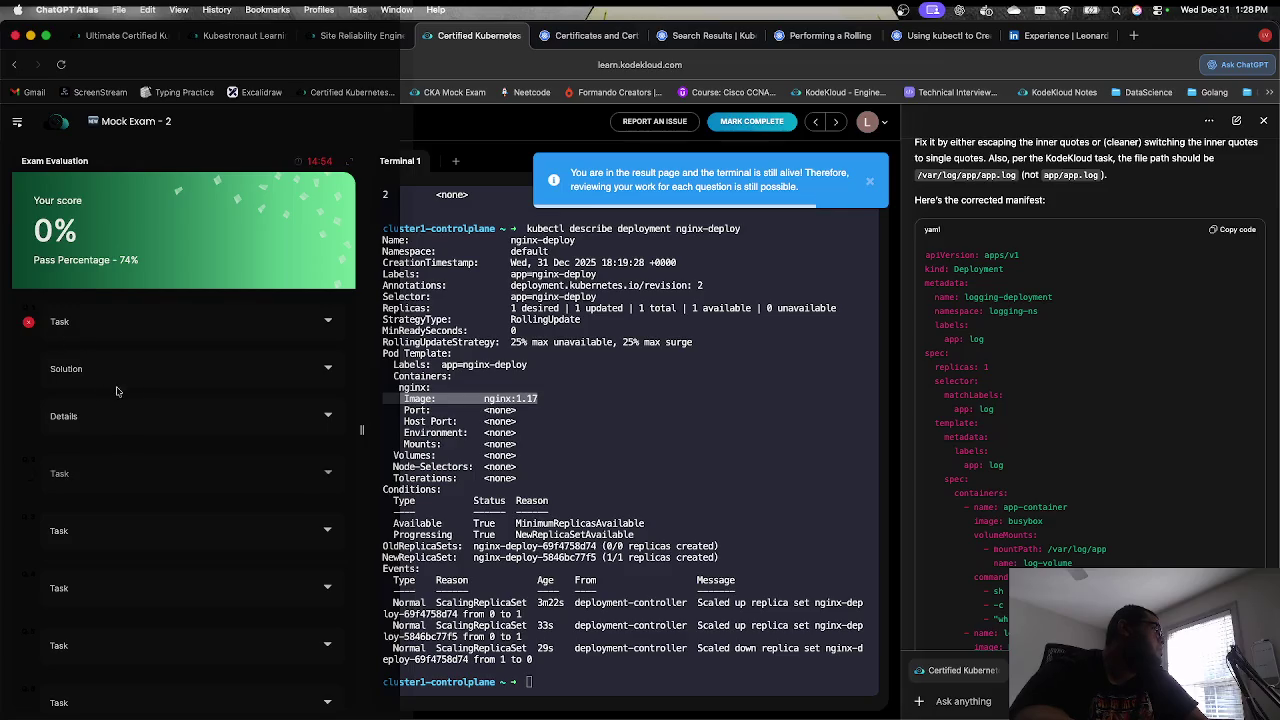
Step: Show the first task's check results and the local-sc StorageClass solution steps
click(328, 324)
click(328, 324)
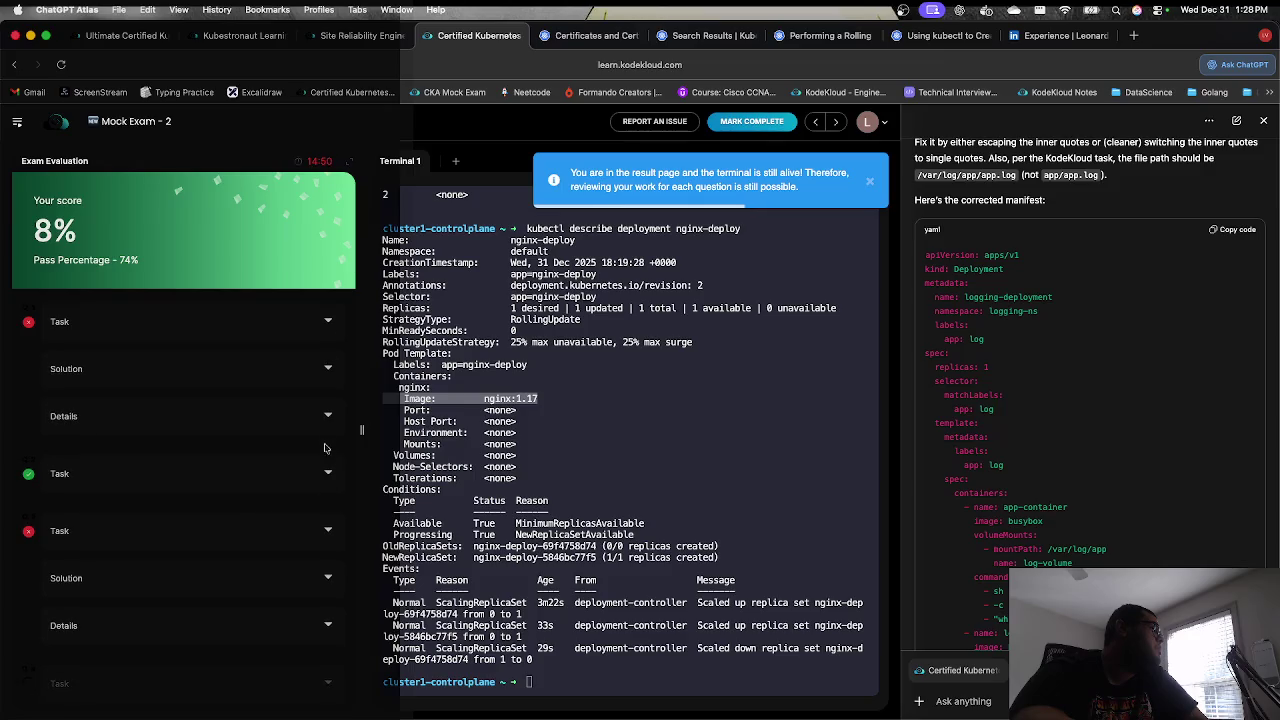
click(332, 420)
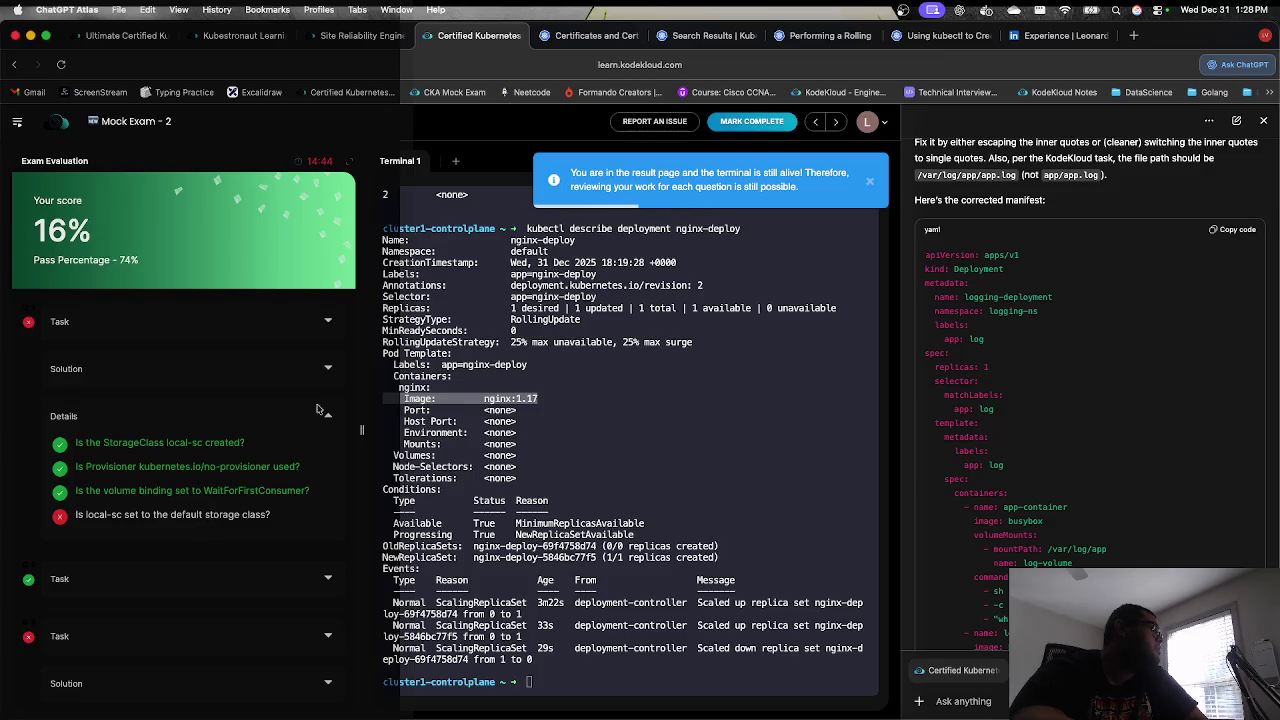
click(326, 369)
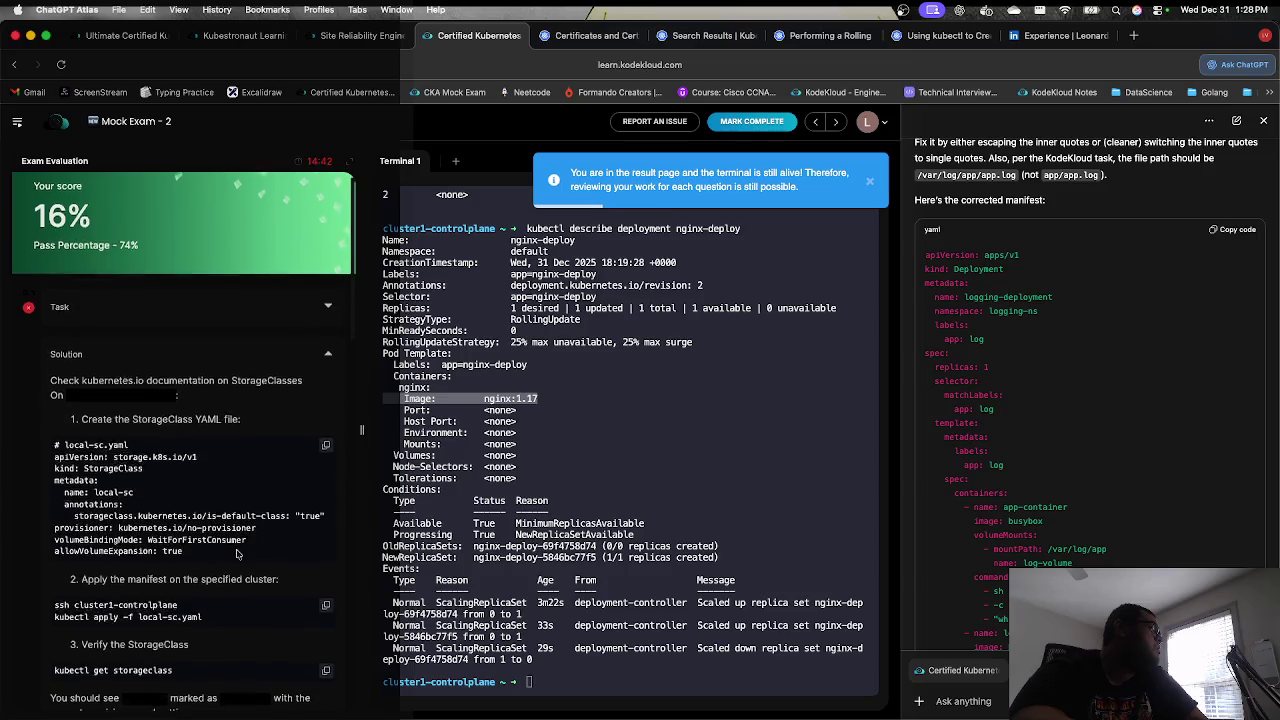
scroll(230, 540, down, 1)
scroll(229, 600, down, 2)
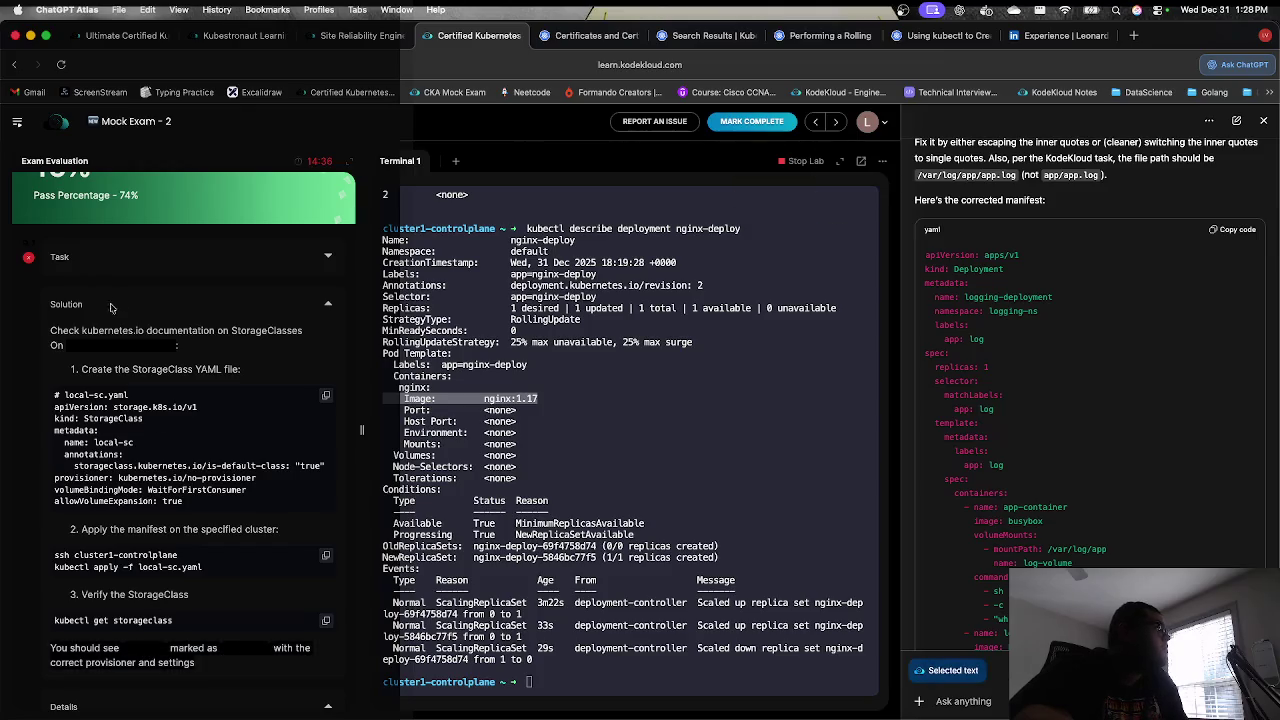
Step: Expand the StorageClass task description and highlight its volume expansion requirement
click(161, 262)
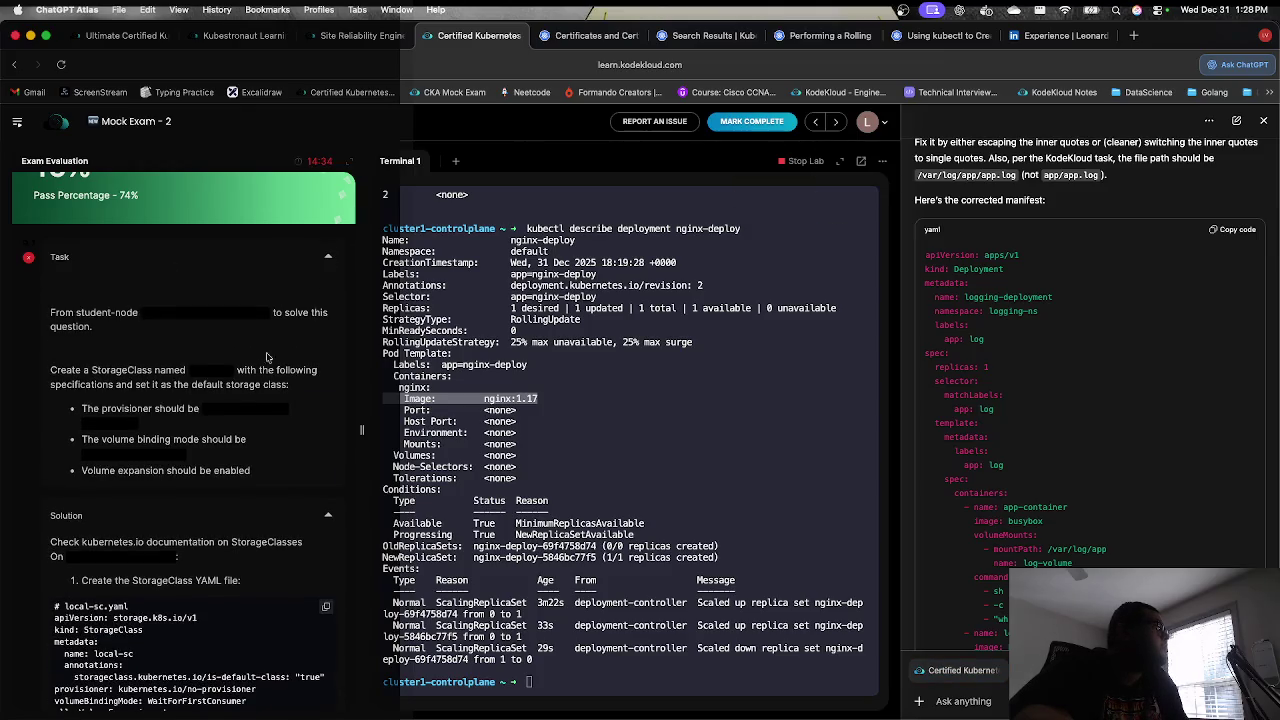
drag(217, 469, 84, 470)
click(211, 383)
scroll(290, 430, down, 10)
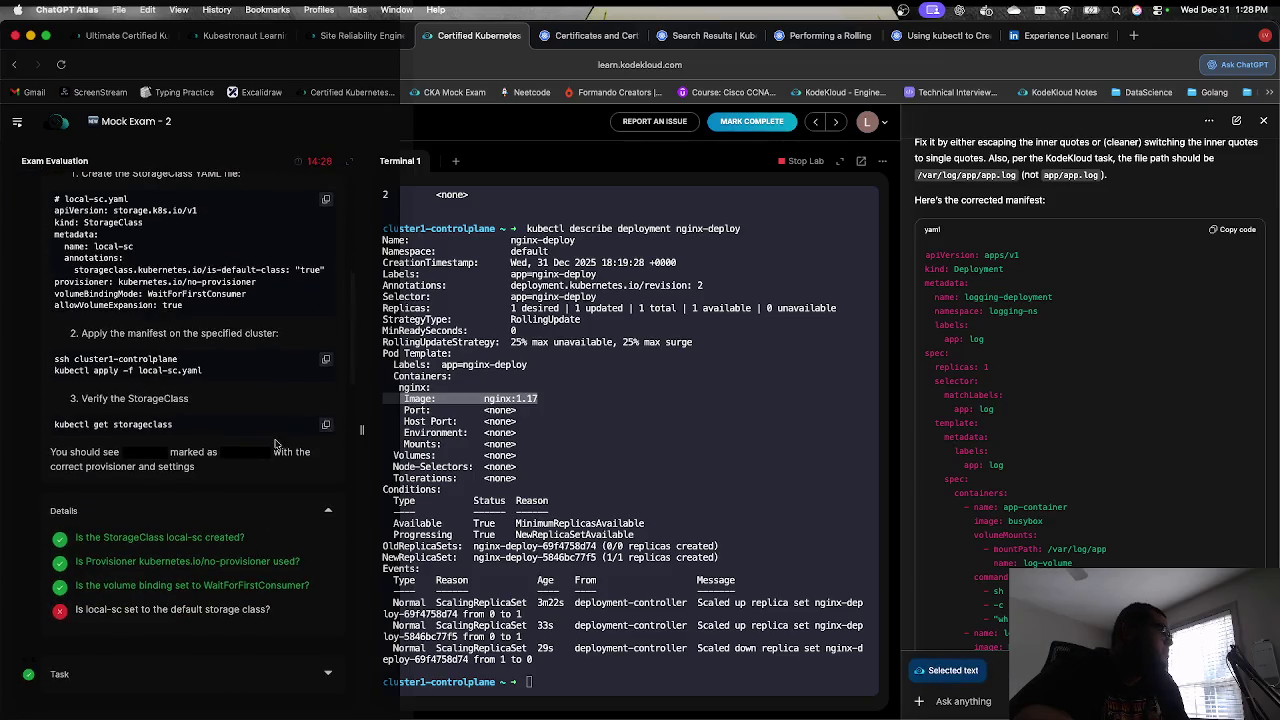
Step: Expand the failed Ingress task and its webapp-ingress solution steps
click(300, 484)
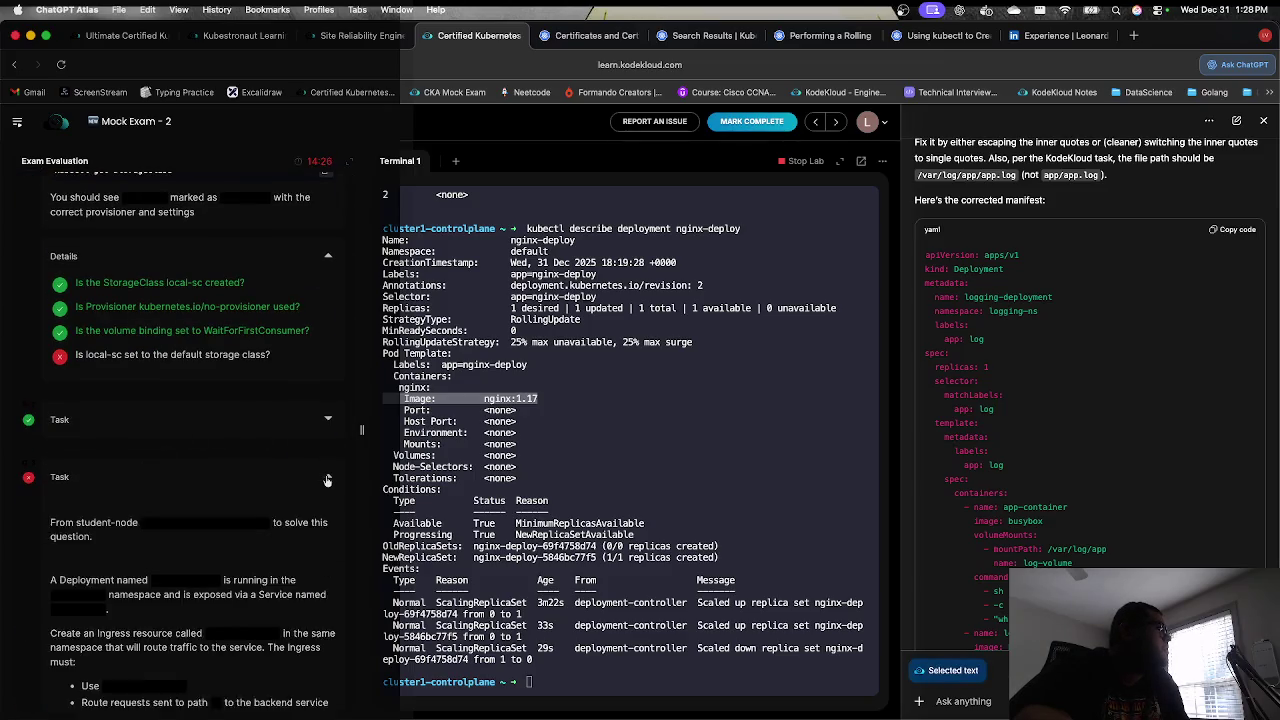
scroll(318, 480, down, 4)
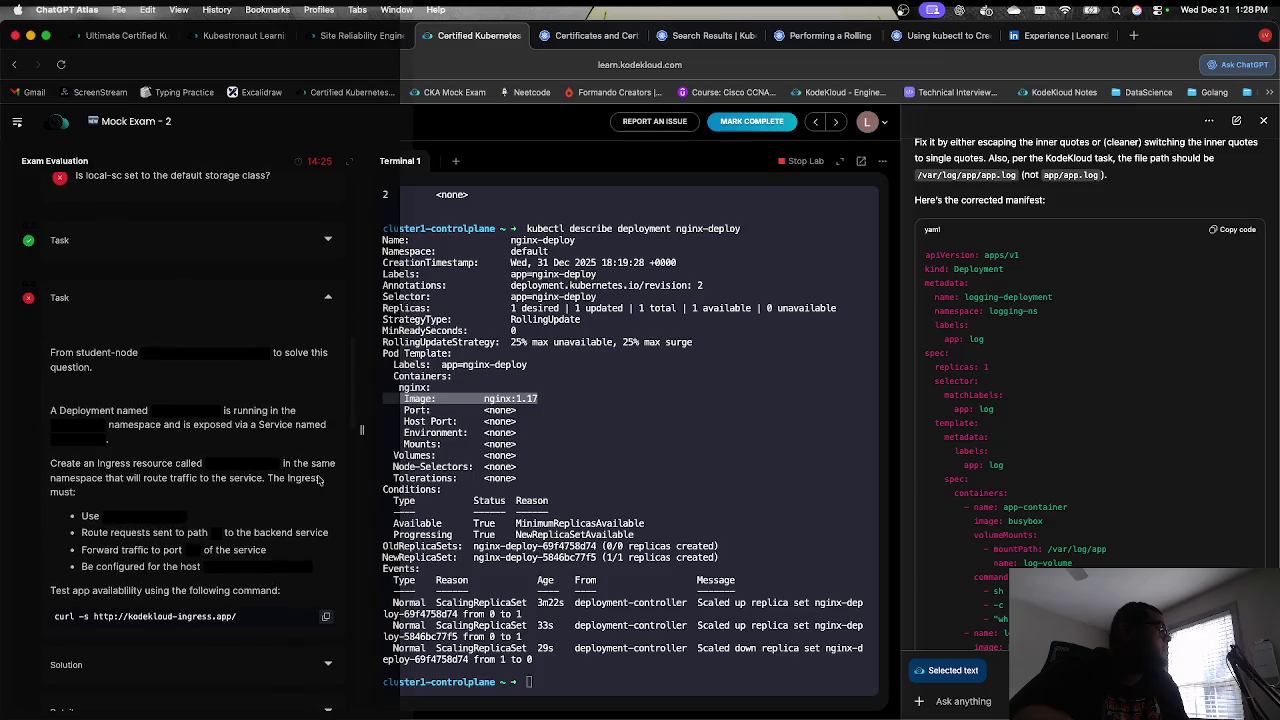
click(330, 665)
scroll(334, 640, down, 2)
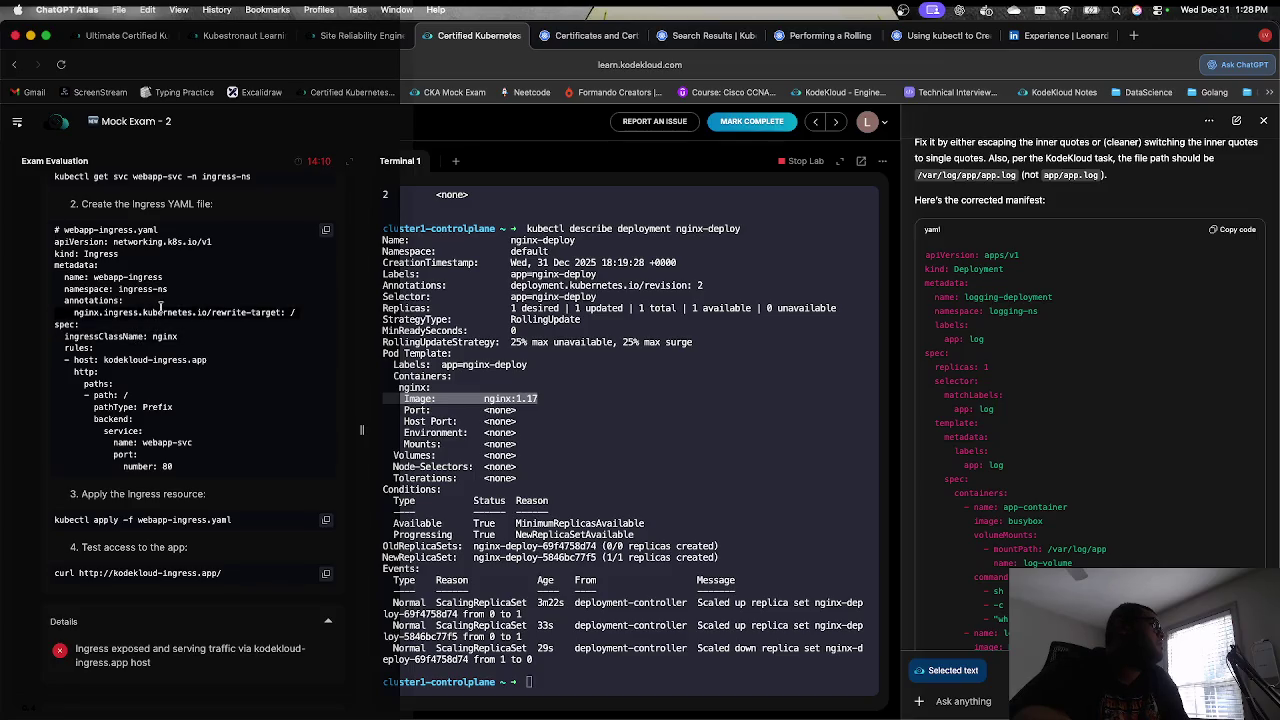
Step: Highlight the rewrite-target annotation line in the Ingress solution manifest
click(59, 309)
drag(72, 313, 300, 316)
scroll(297, 321, up, 5)
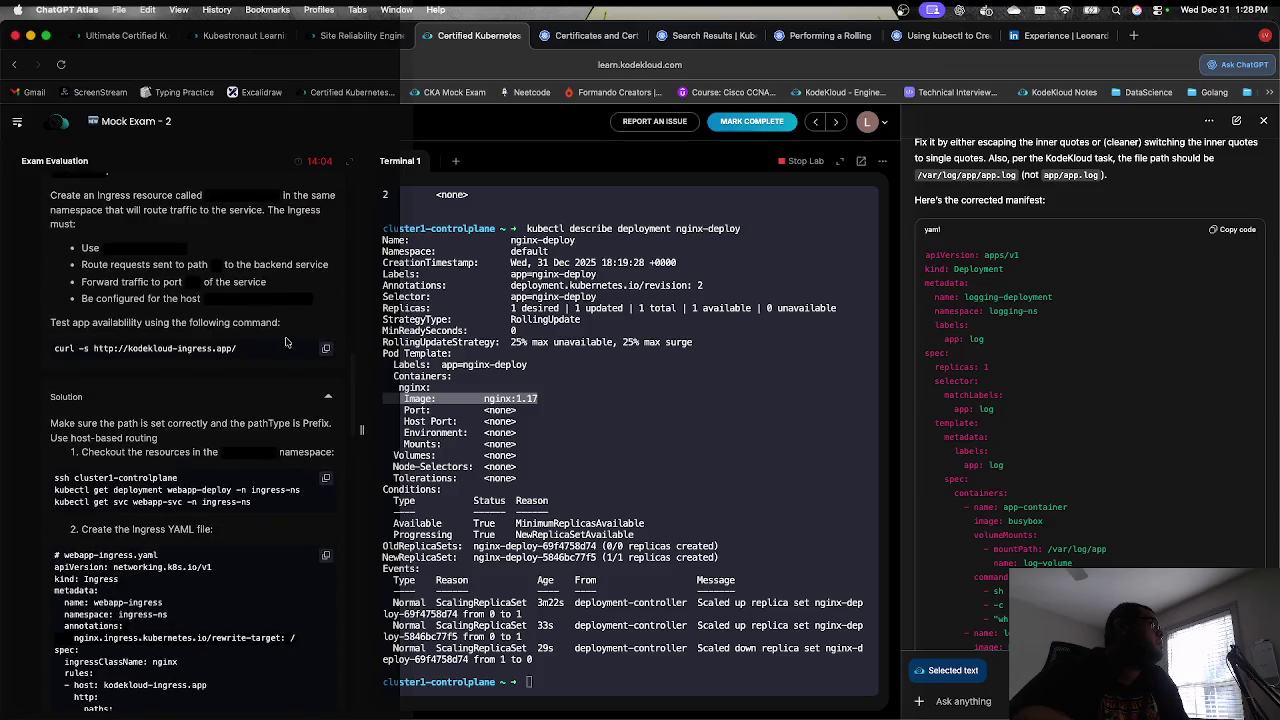